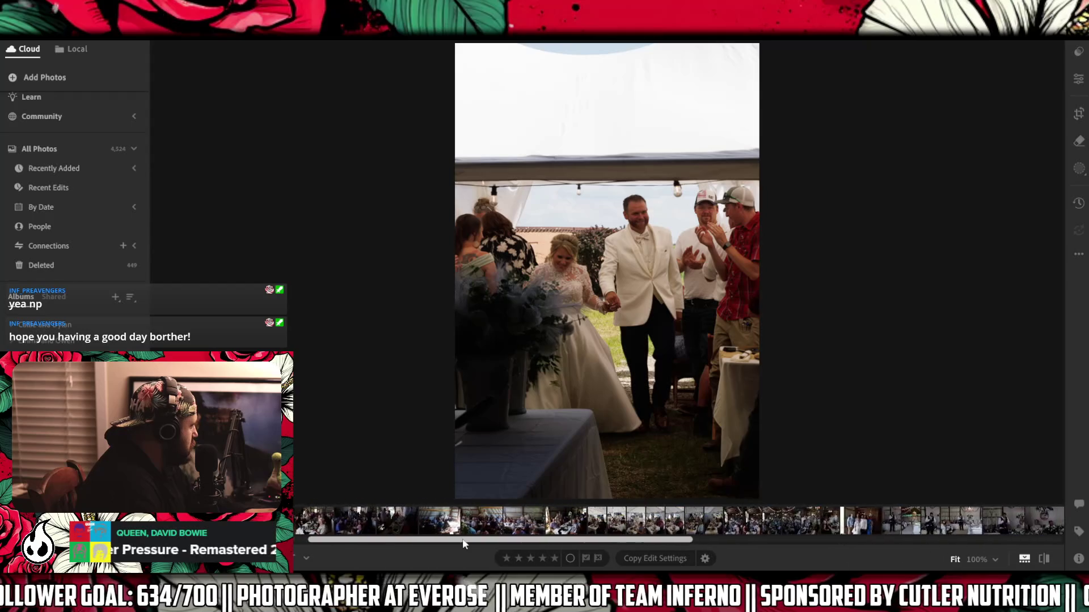
- Step through the processional photos of the escort, reviewing each shot
key(Right)
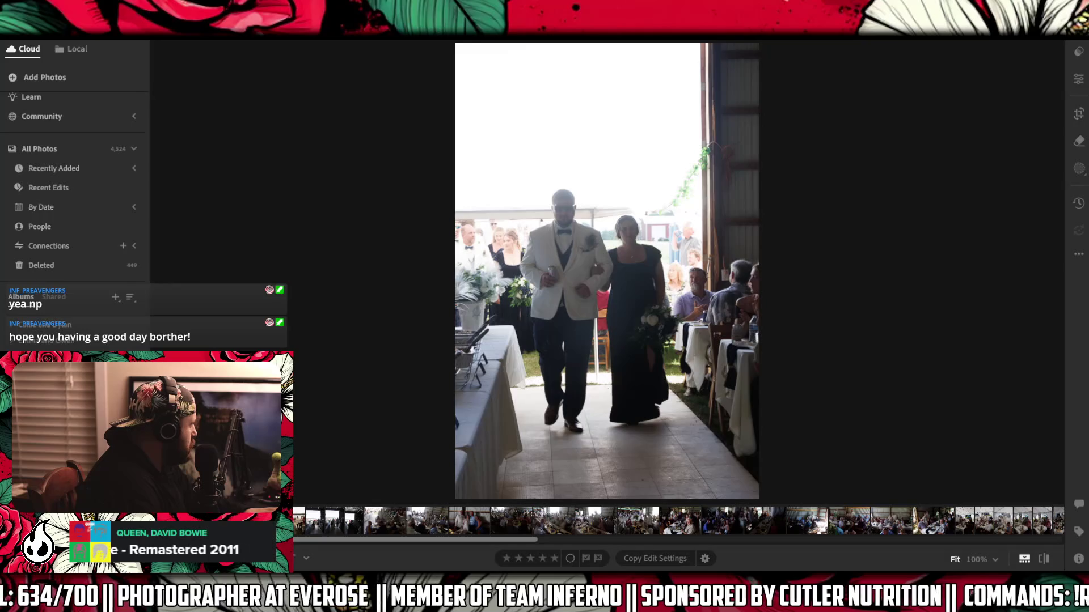
key(Right)
key(Right)
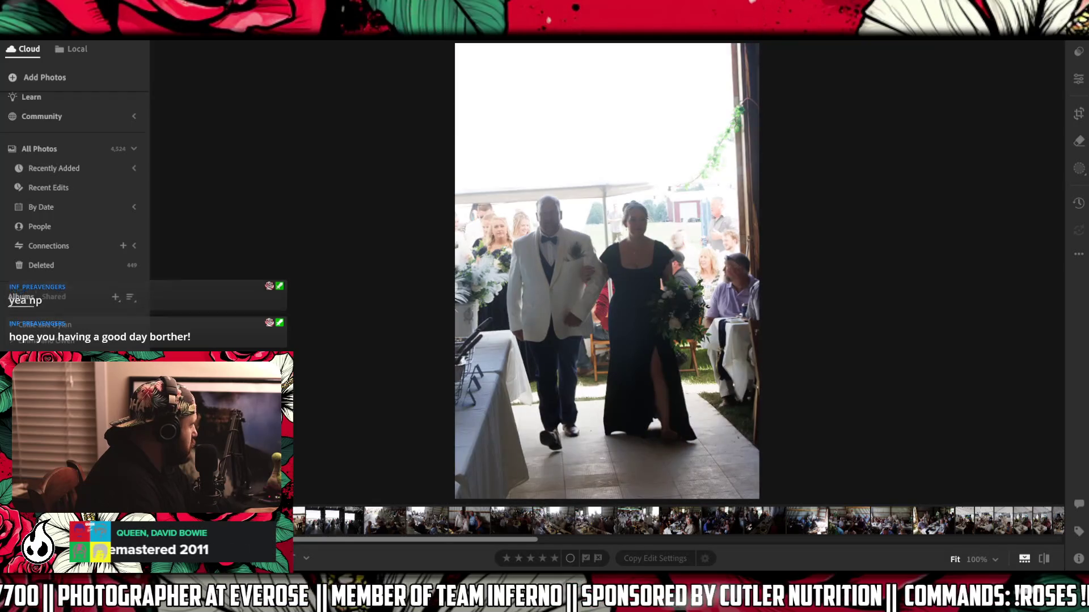
key(Right)
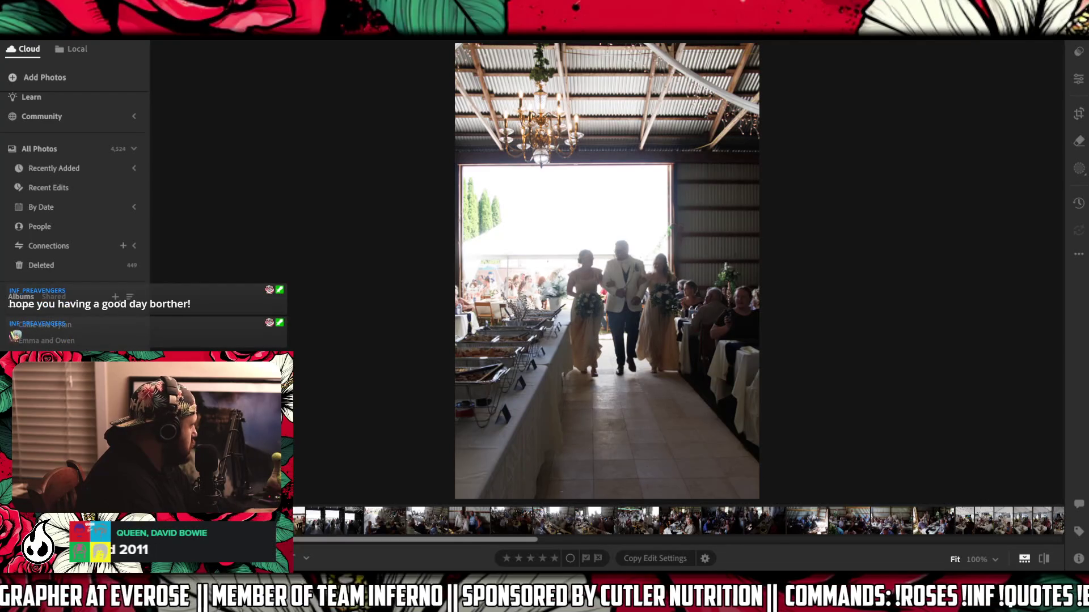
key(Right)
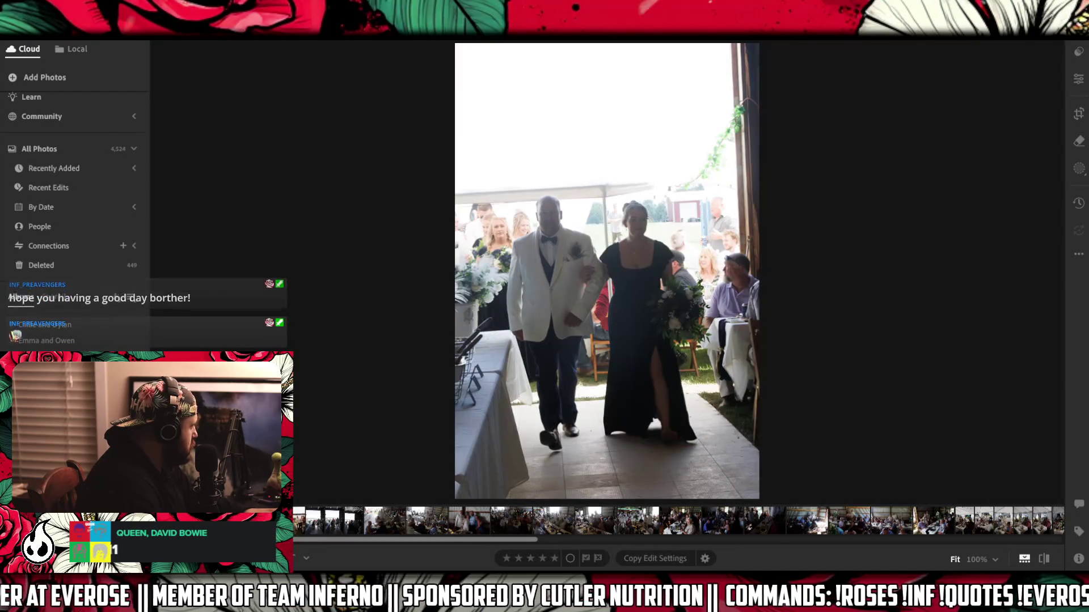
right_click(190, 522)
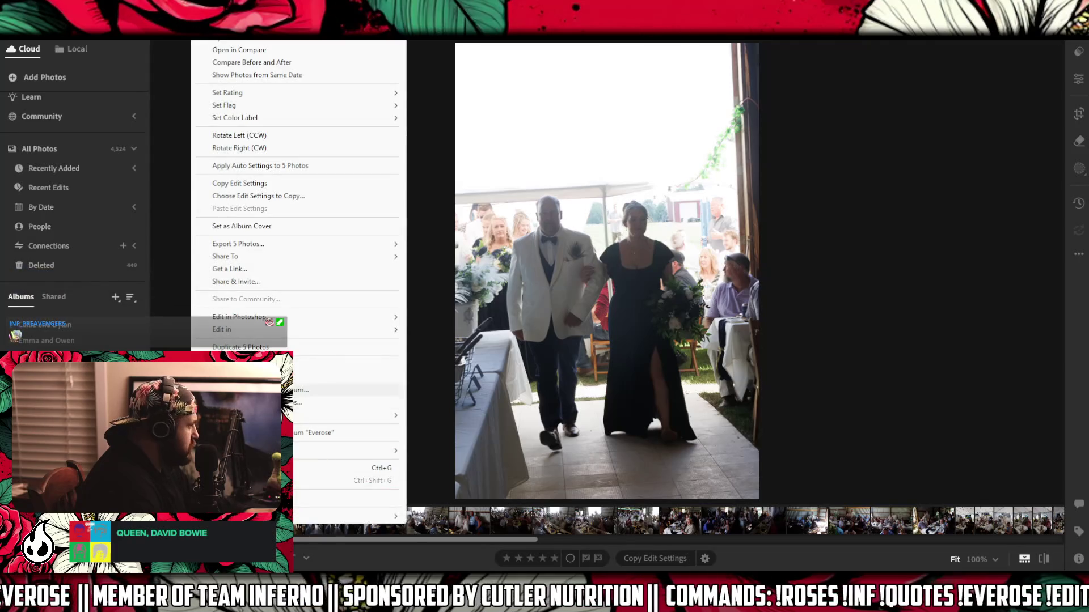
key(Escape)
- Delete the wider tent shot that follows the outdoor bride-and-groom photo
key(Right)
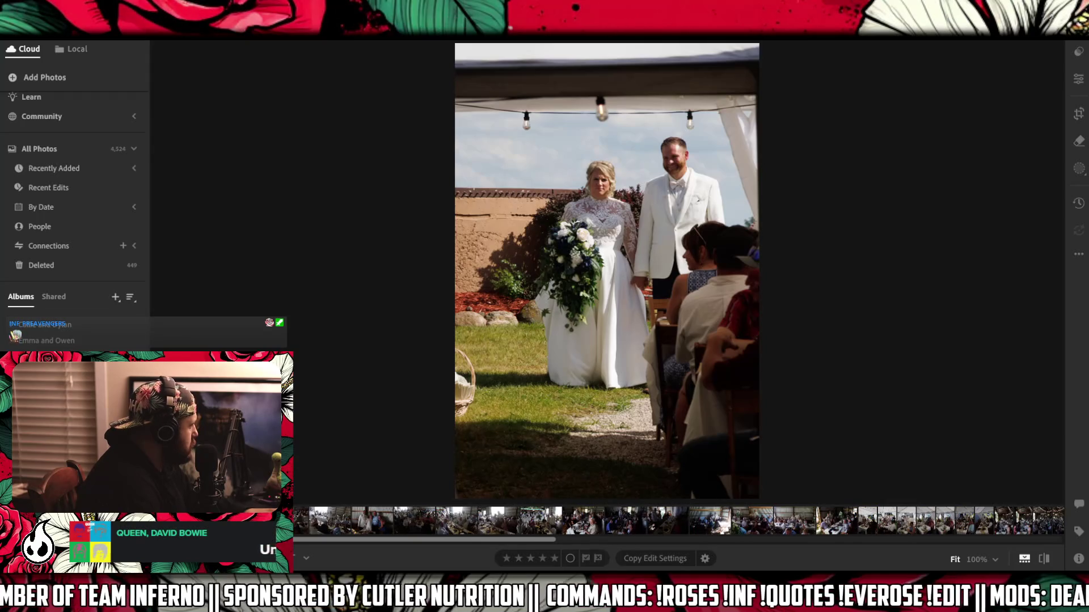
key(Right)
right_click(181, 515)
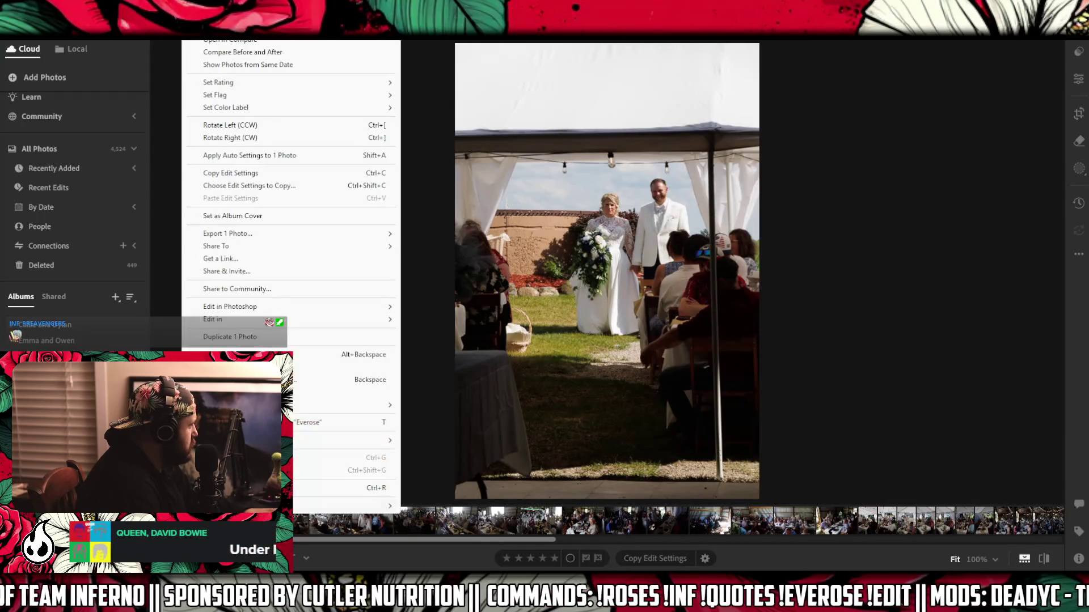
click(325, 377)
click(588, 377)
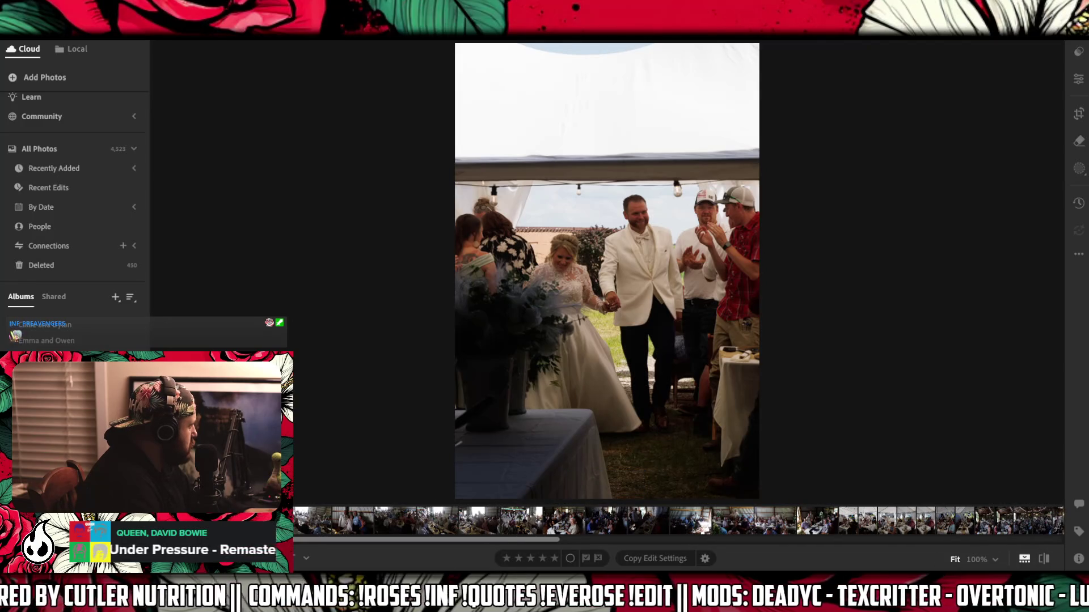
- Delete the couple's exit photo, then inspect the next shot at 100% zoom
right_click(181, 272)
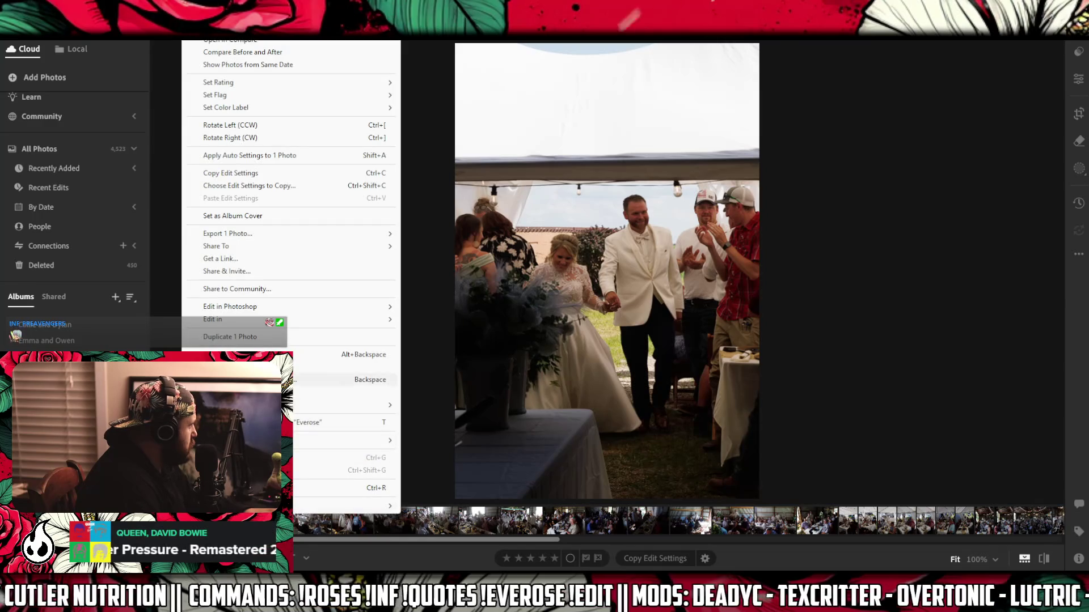
click(346, 393)
click(591, 378)
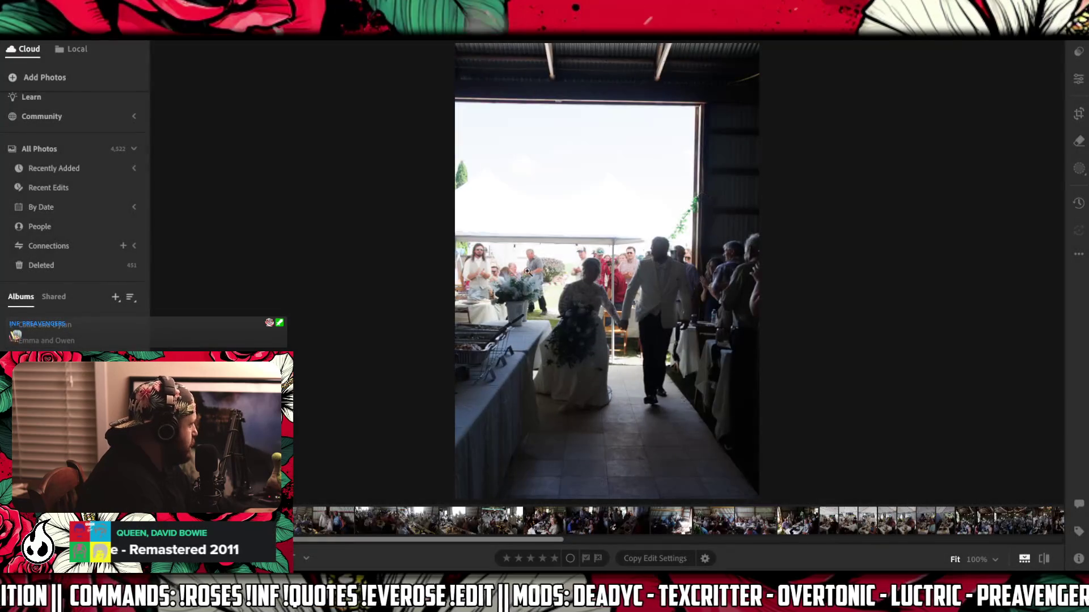
click(589, 274)
click(589, 275)
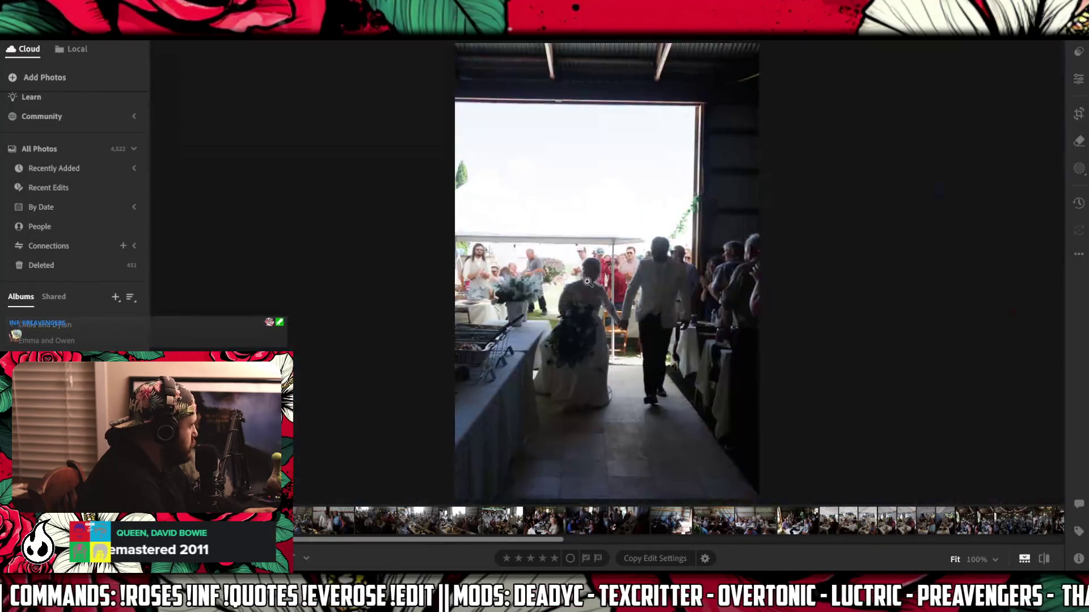
- Mark the next couple photo as rejected and continue toward the head table photo
key(Right)
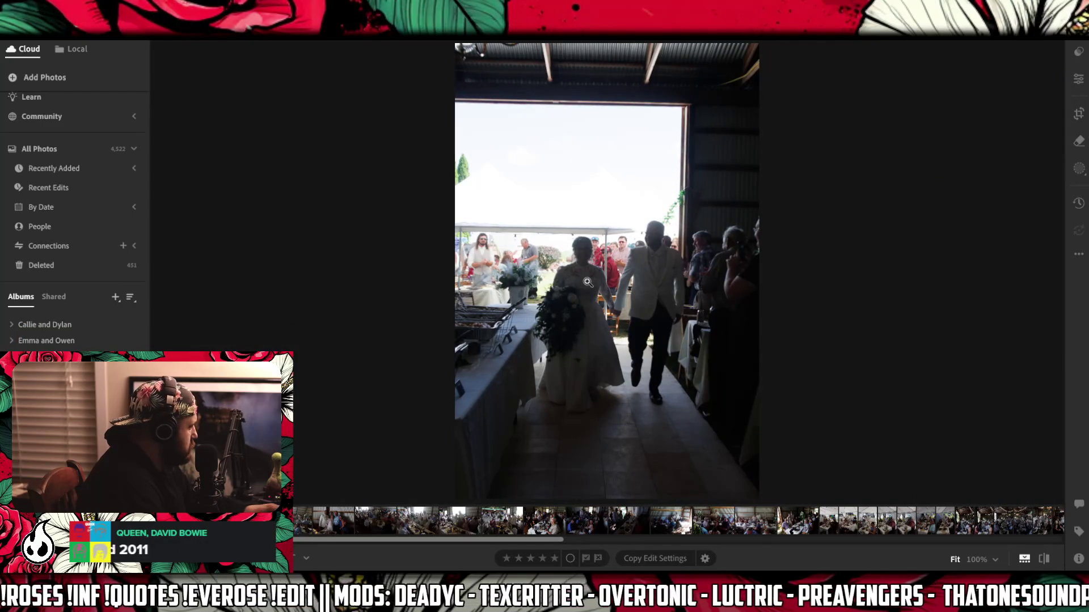
key(x)
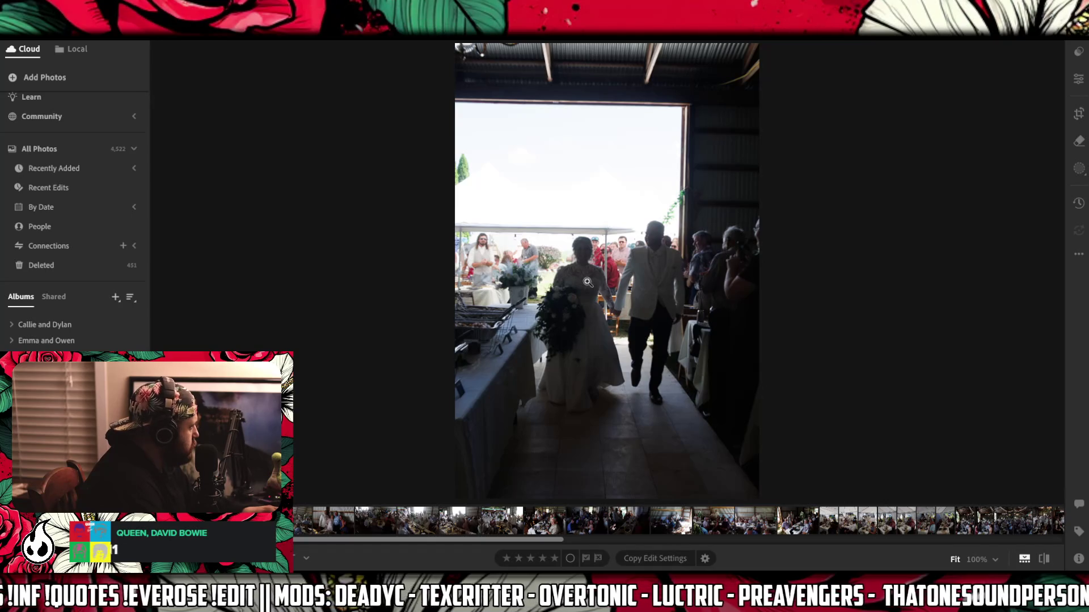
key(Right)
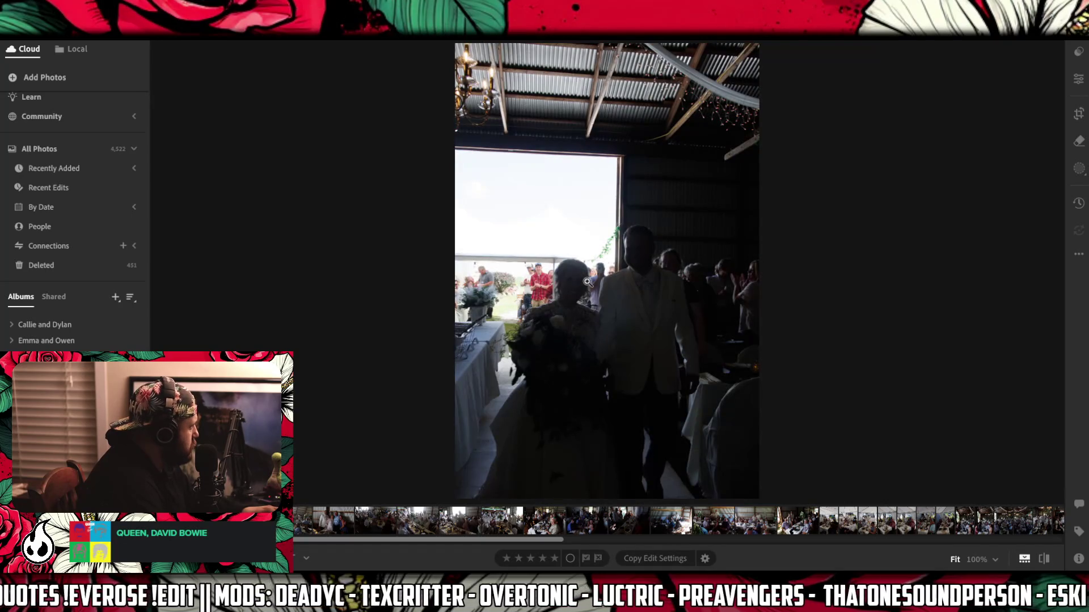
key(Right)
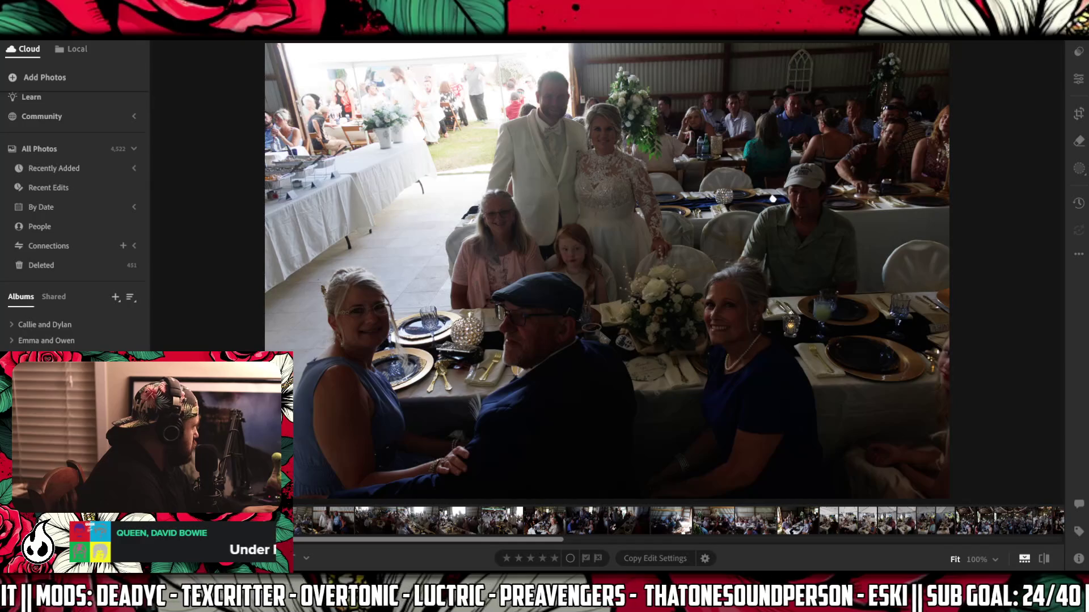
- Settle on the dark shot of the couple entering, after comparing it with the head table photo
key(Right)
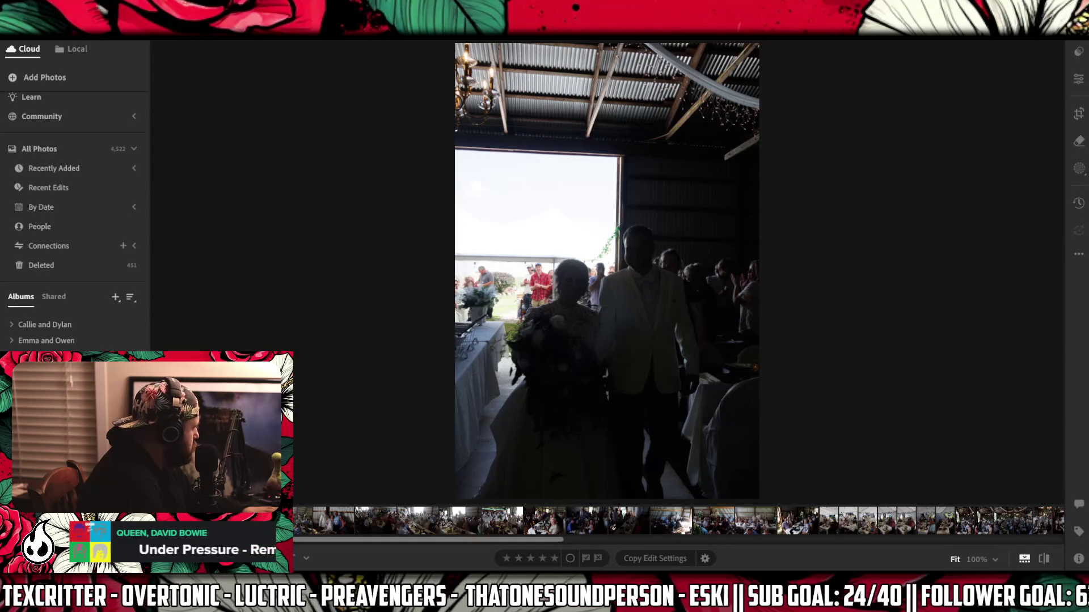
right_click(200, 40)
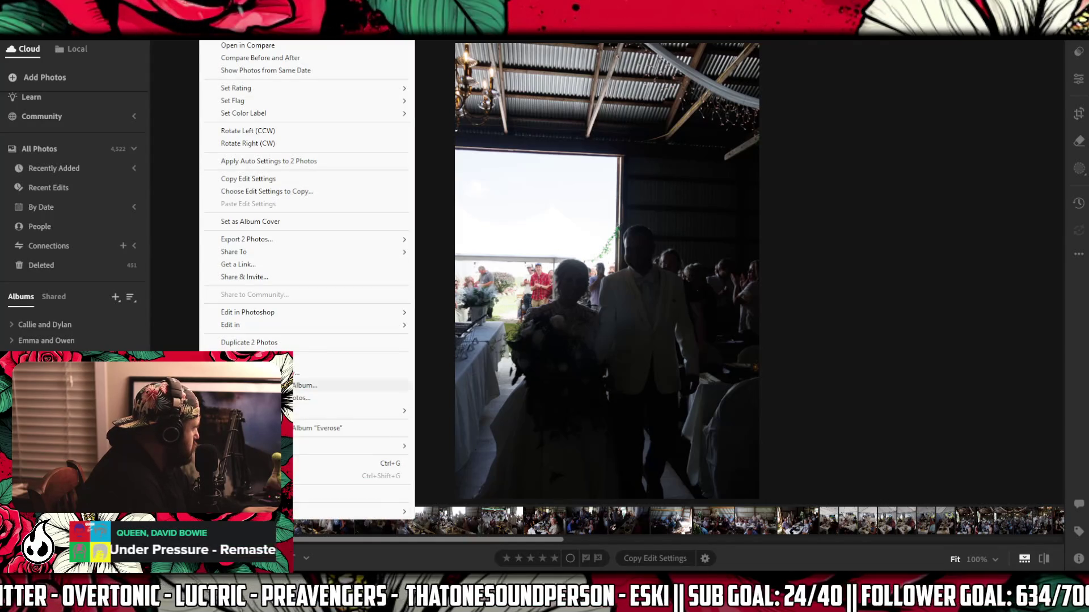
key(Escape)
key(Right)
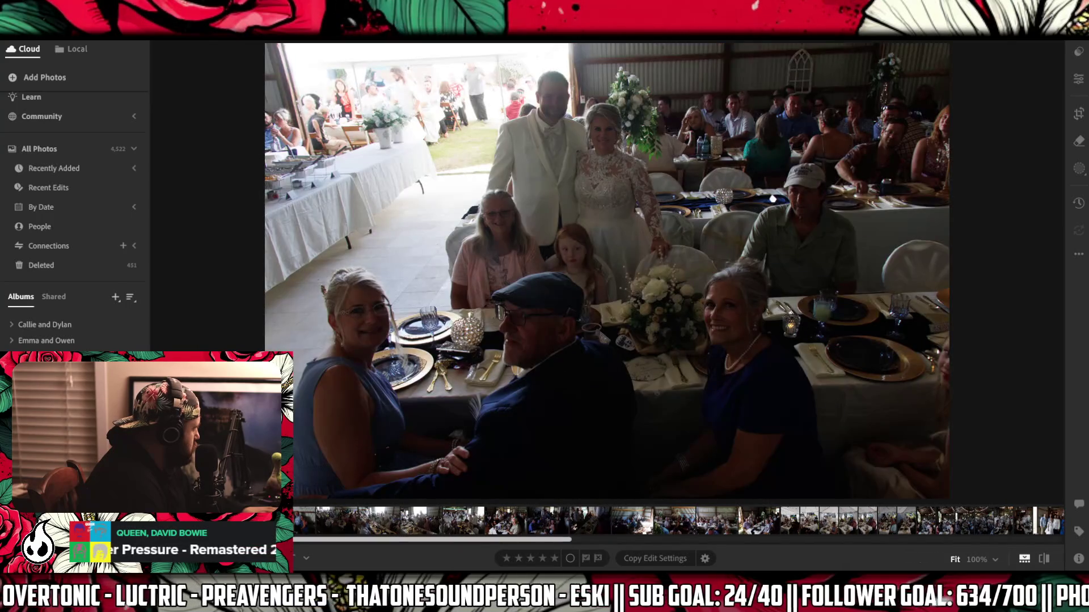
key(Left)
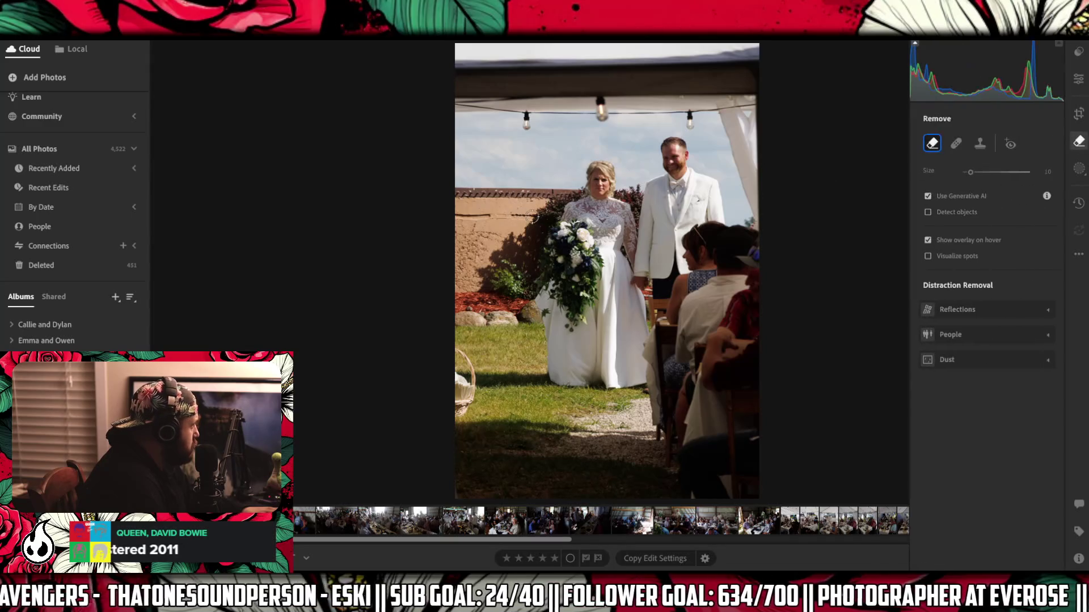
- Paint the wall patch left of the bride and apply generative AI removal
drag(454, 219, 372, 220)
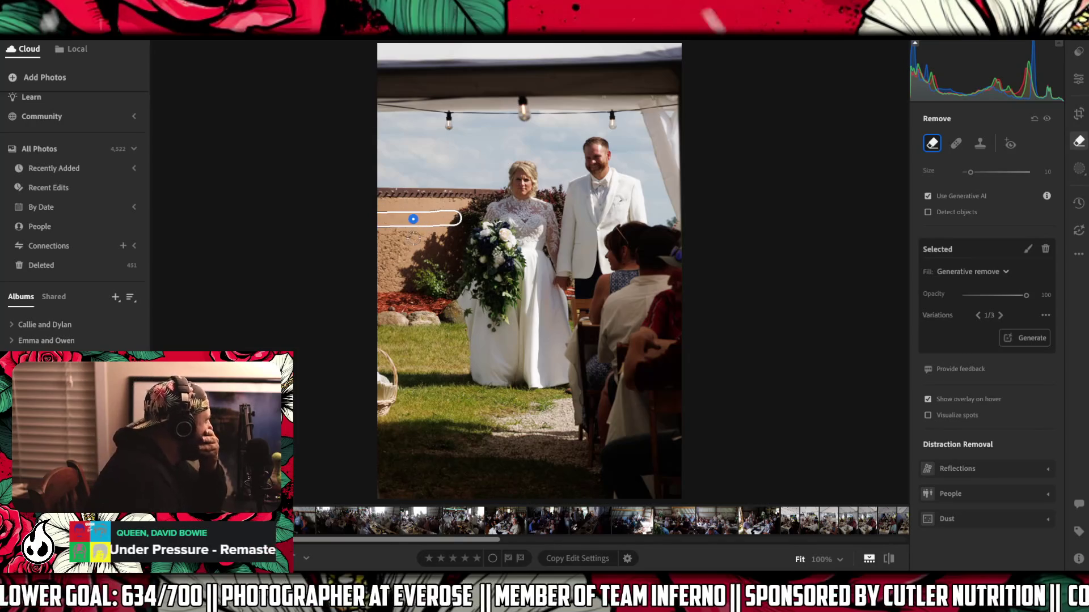
mouse_move(416, 236)
mouse_down()
mouse_move(400, 284)
mouse_move(381, 288)
mouse_move(376, 229)
mouse_move(411, 231)
mouse_move(390, 277)
mouse_move(393, 237)
mouse_up()
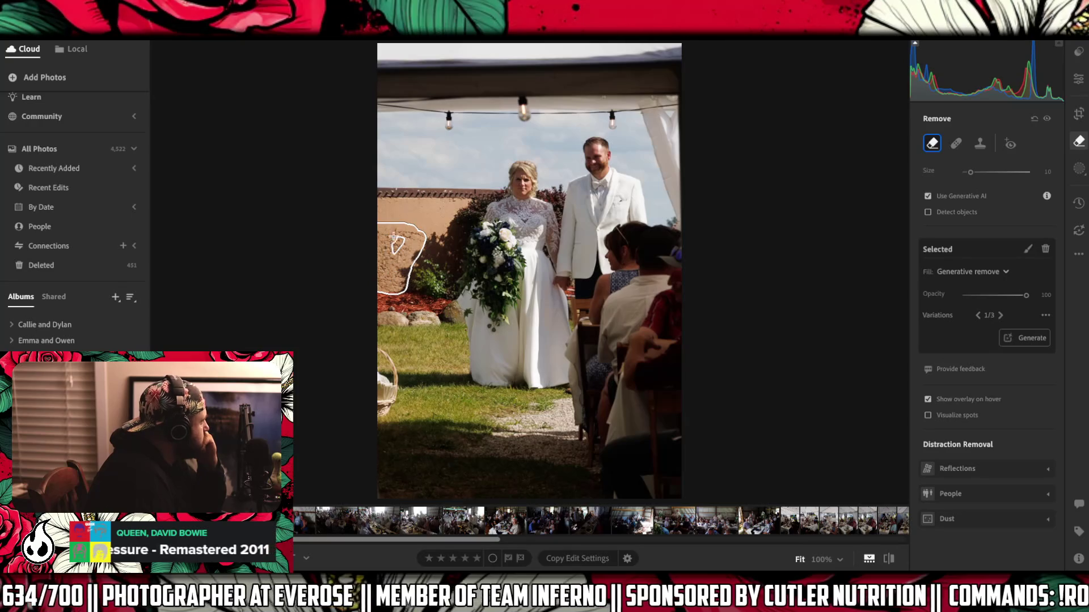
click(1027, 249)
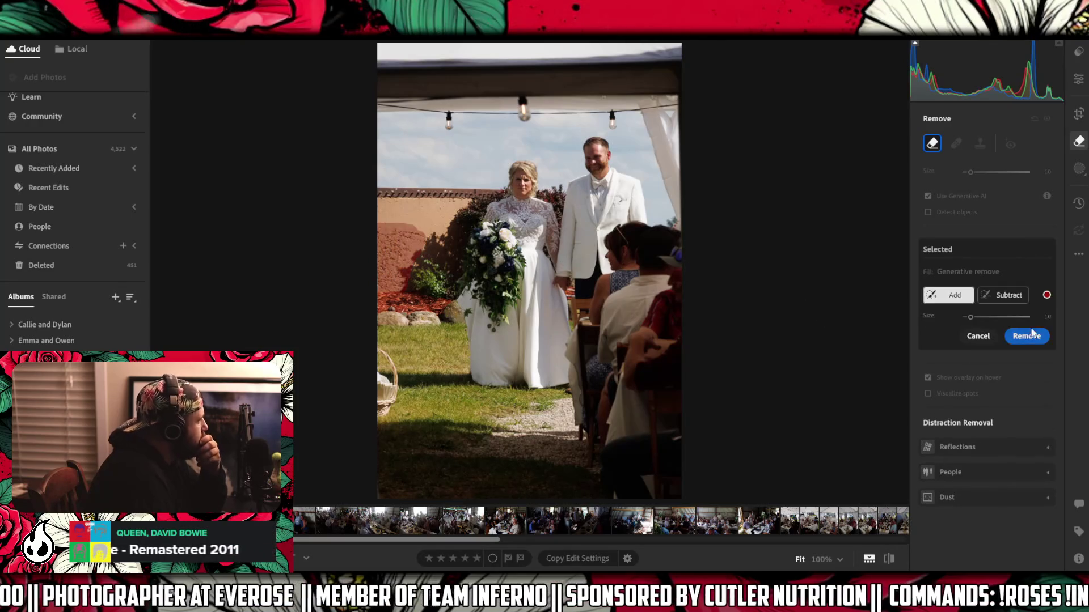
click(1028, 336)
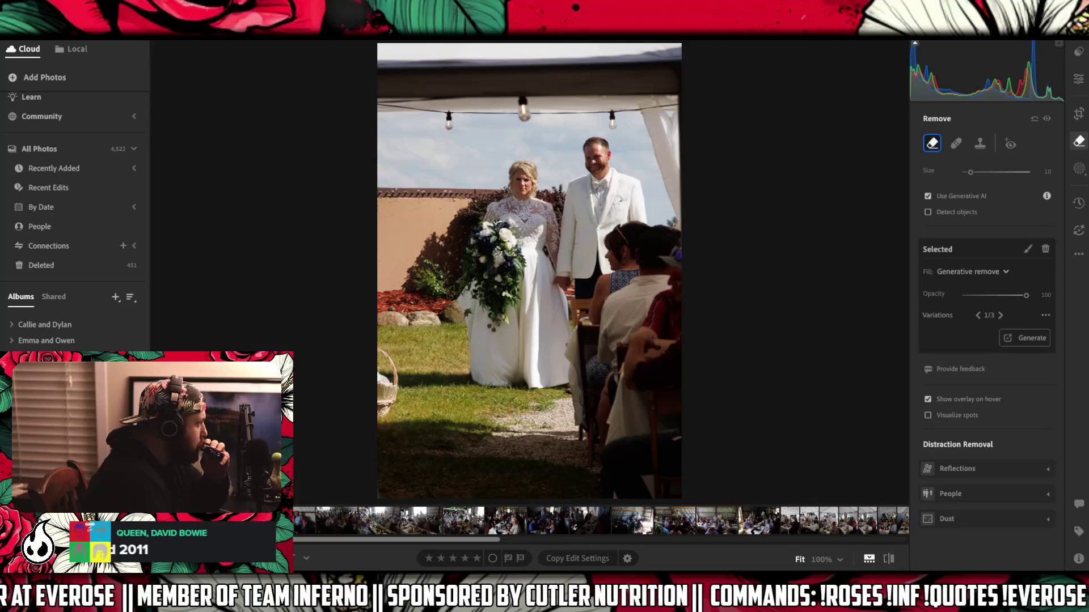
drag(397, 227, 402, 284)
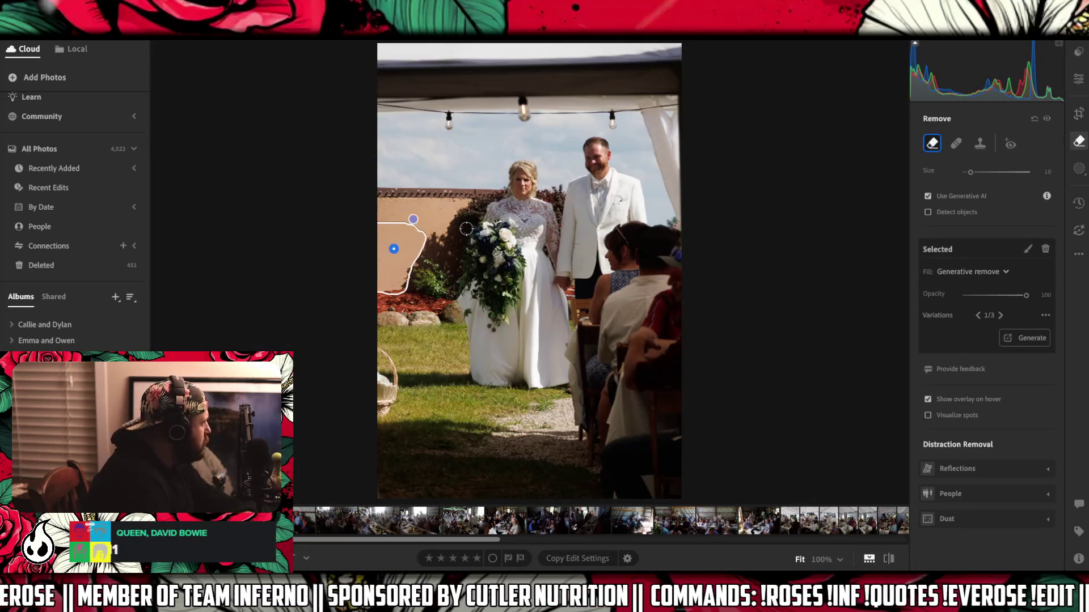
- Zoom to 100% and generatively erase the small spot along the wall top
key(z)
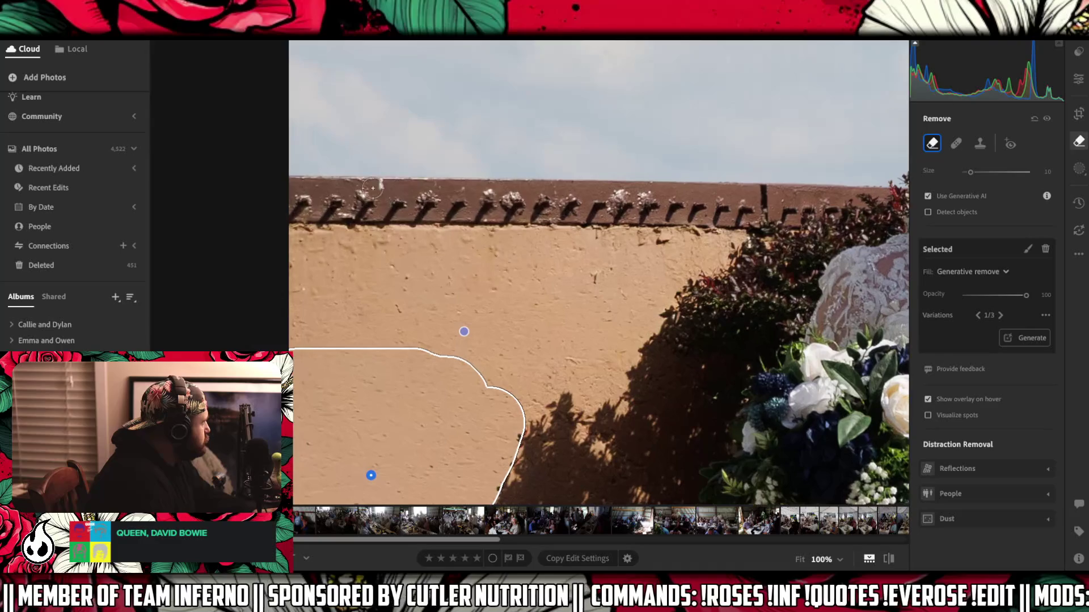
click(380, 186)
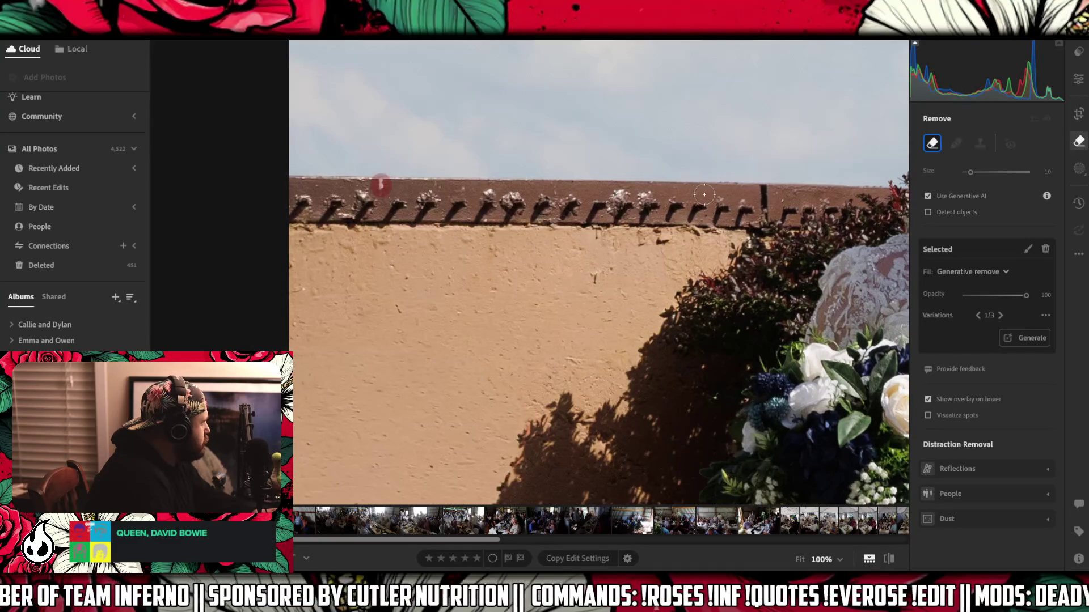
key(Return)
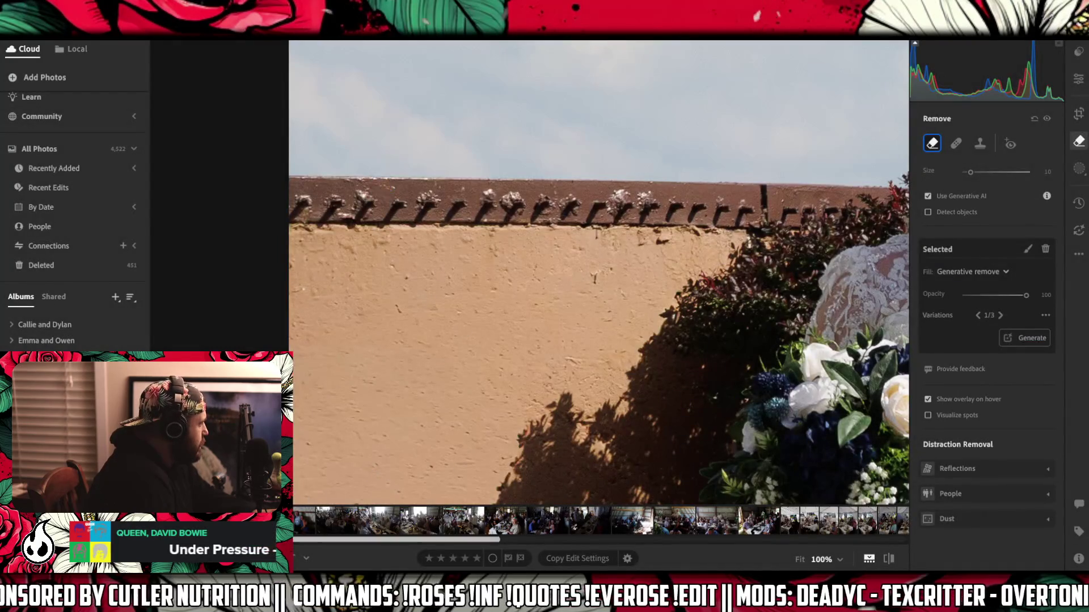
right_click(385, 521)
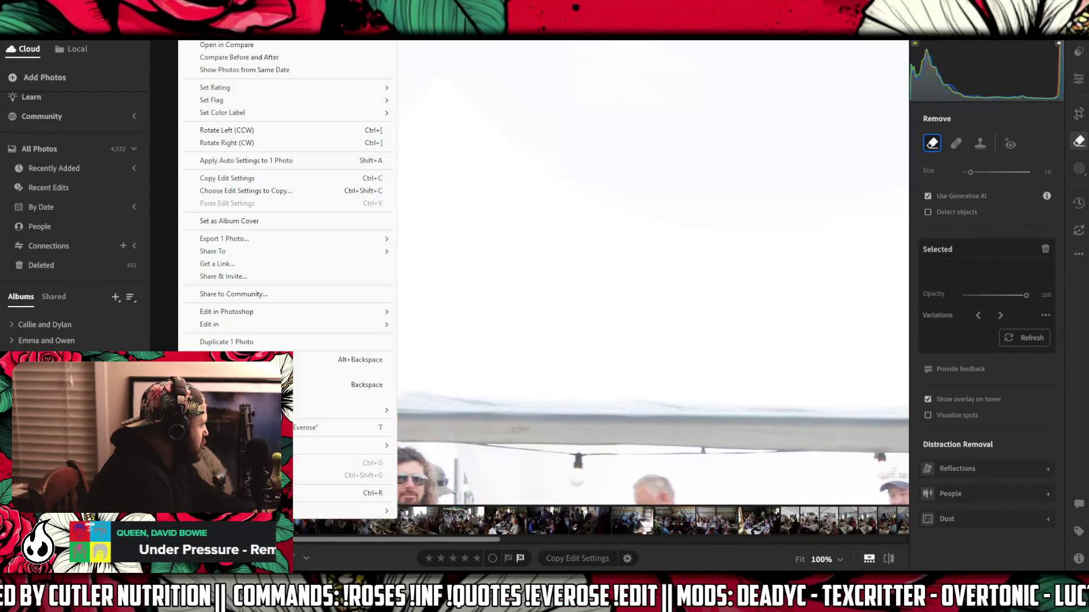
- Delete the current photo and fit the next one in the view
key(Escape)
key(Delete)
click(587, 379)
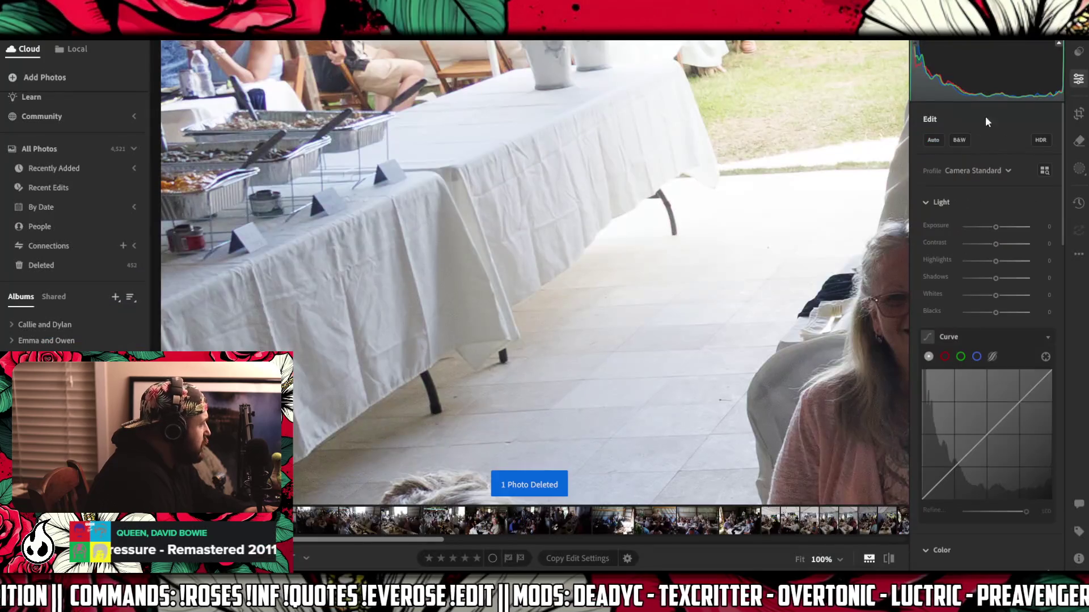
click(694, 198)
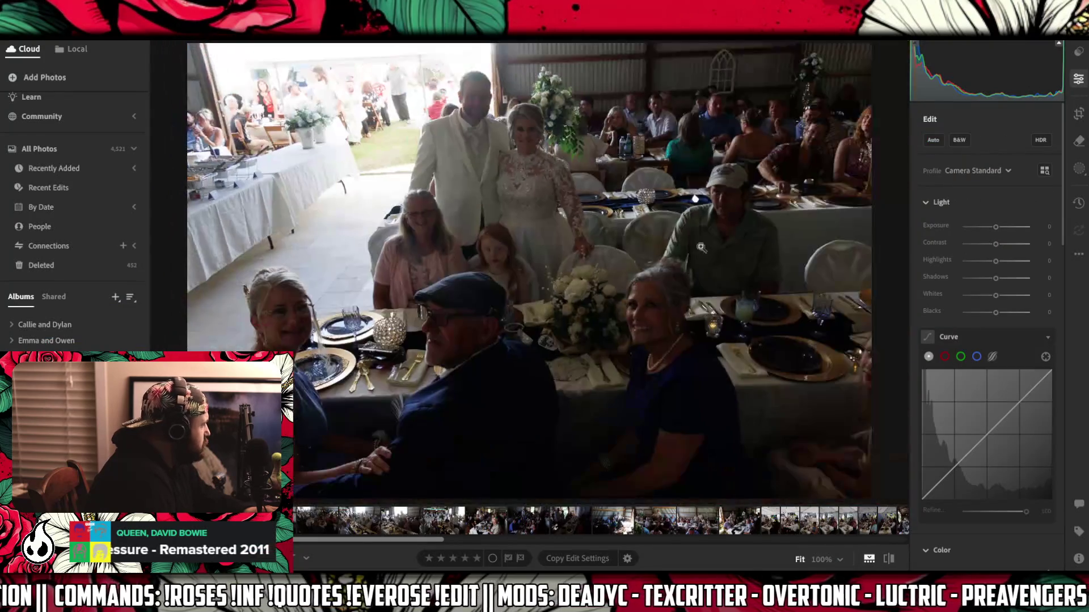
- Browse the reception photos and bring up actions for the 21 selected filmstrip photos
key(Right)
key(Right)
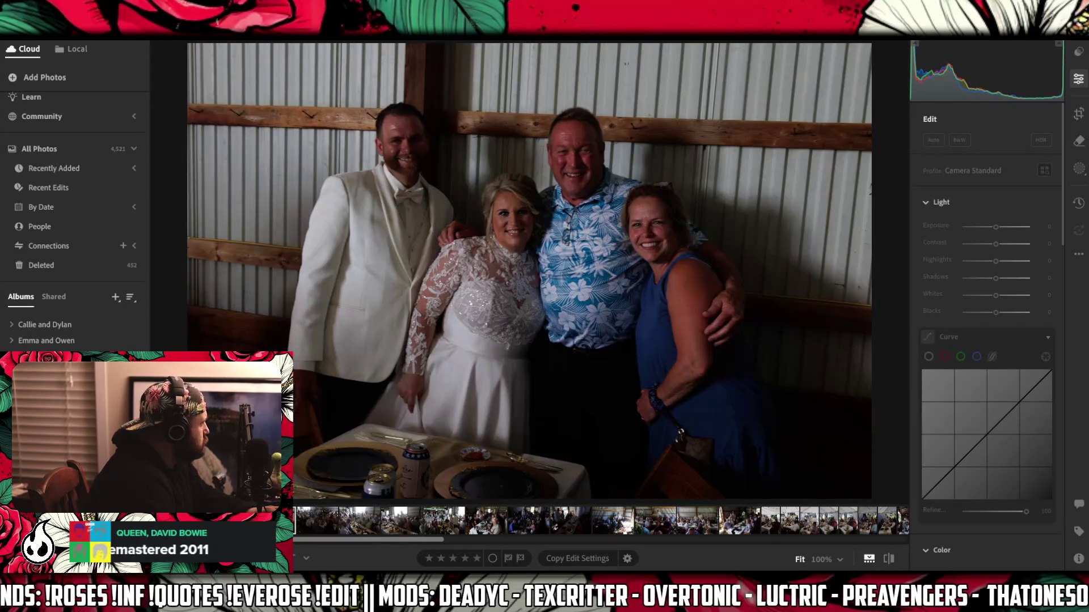
key(Left)
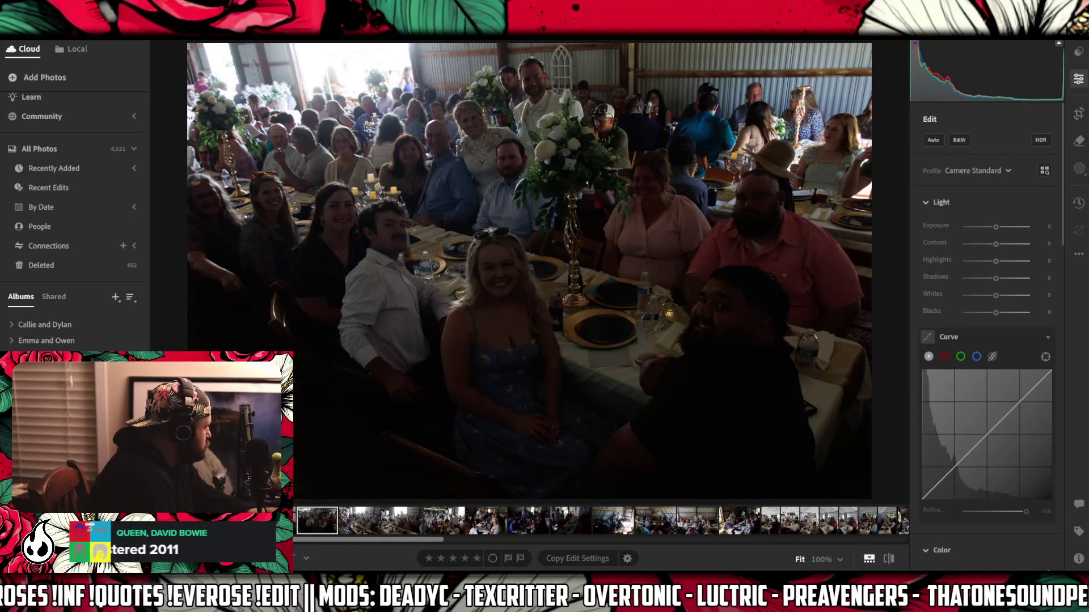
key(Right)
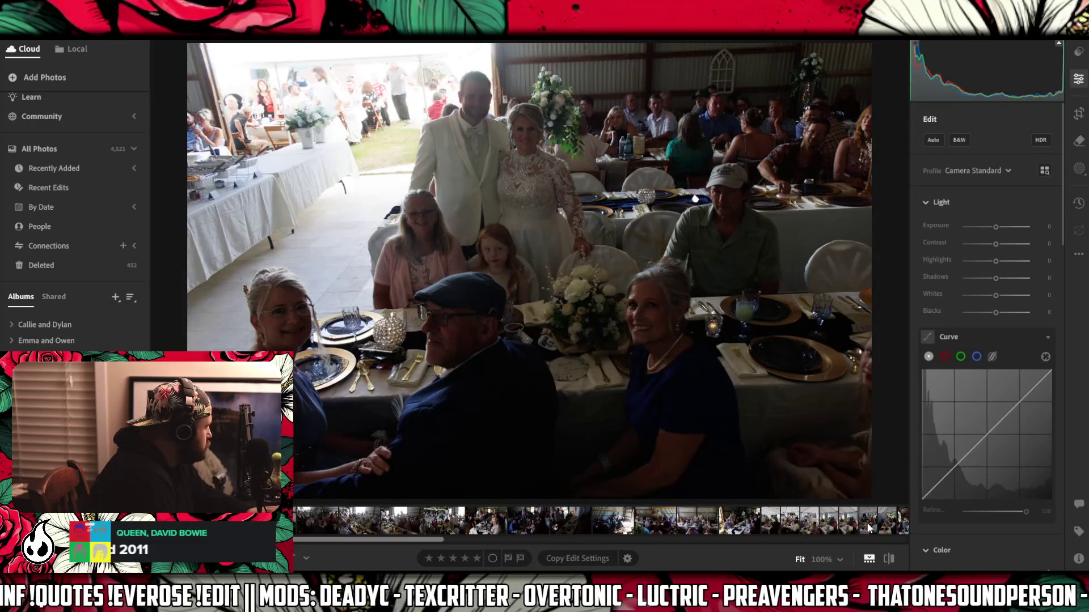
click(887, 524)
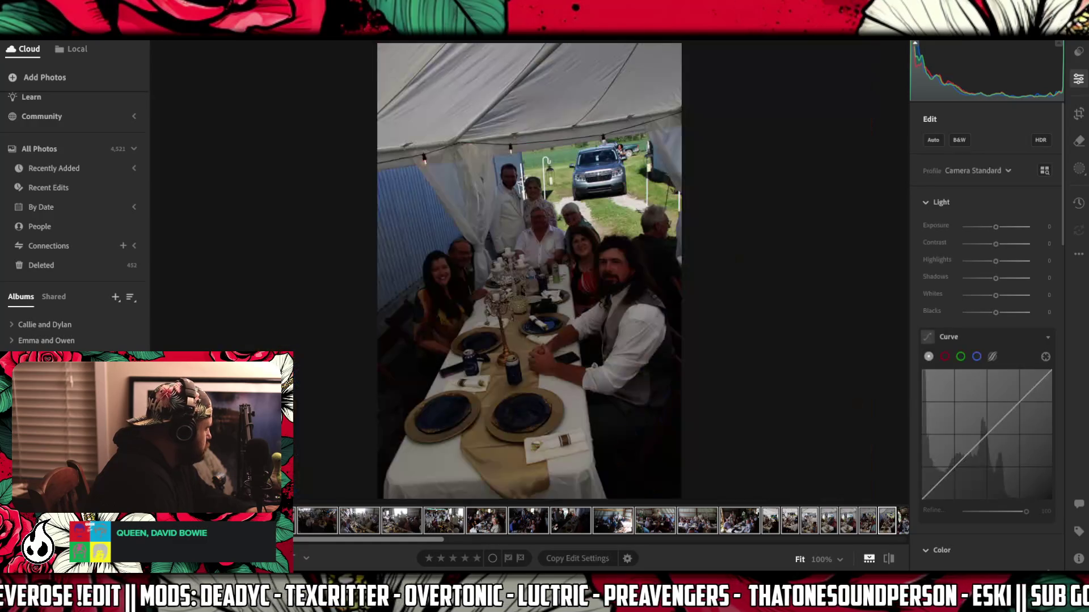
right_click(315, 521)
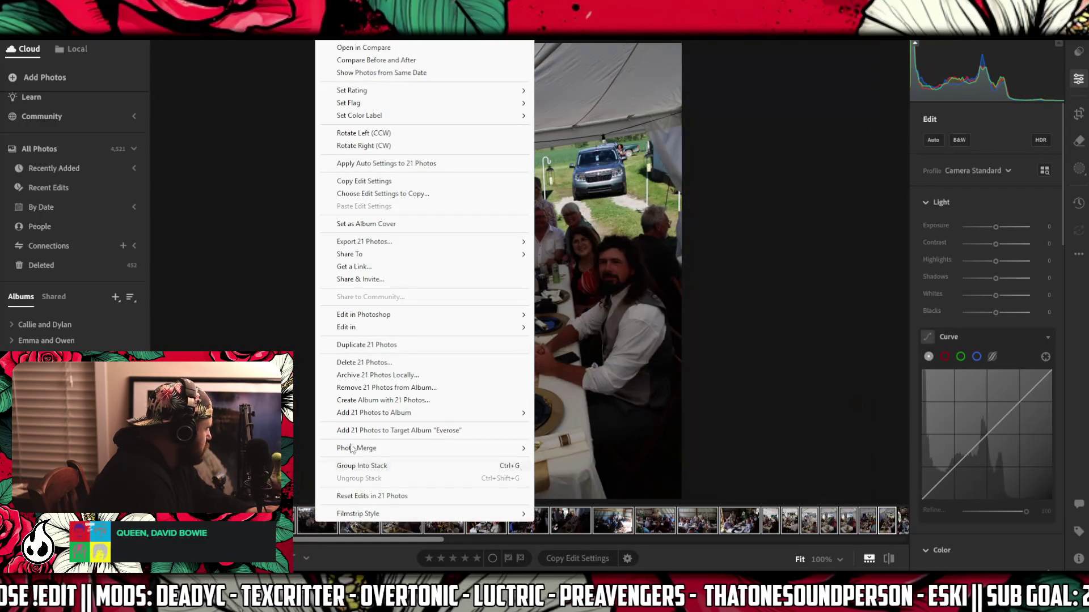
click(361, 387)
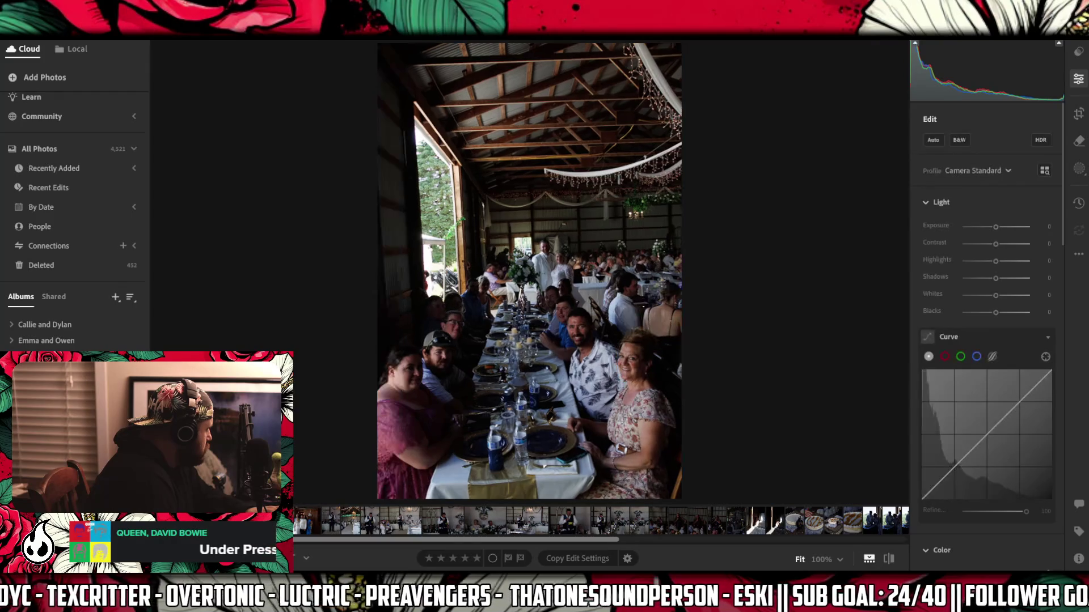
- Find the long-table reception photo and delete it
key(Right)
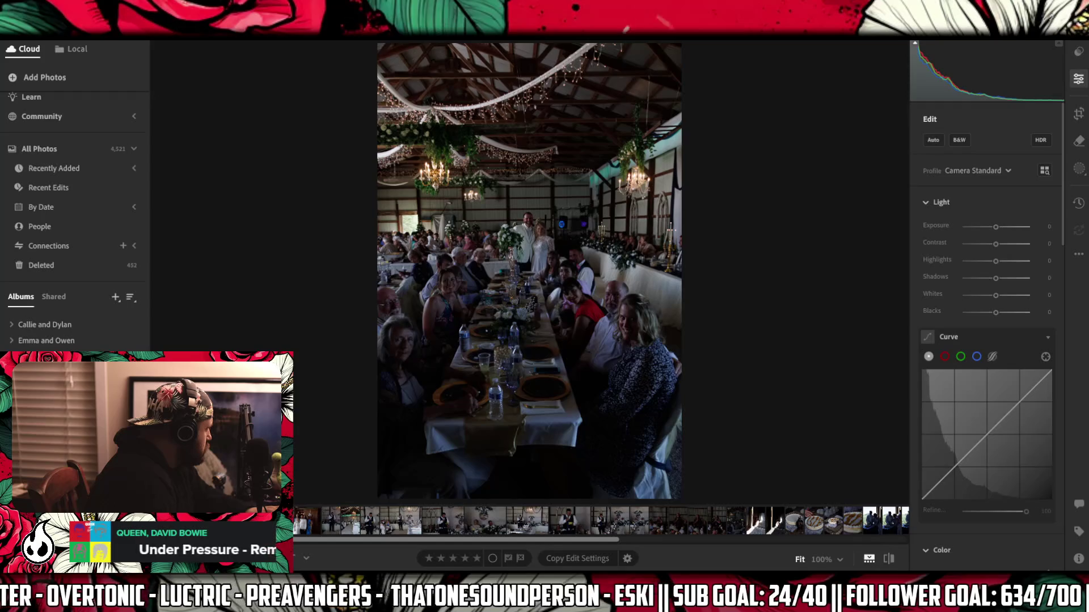
key(Right)
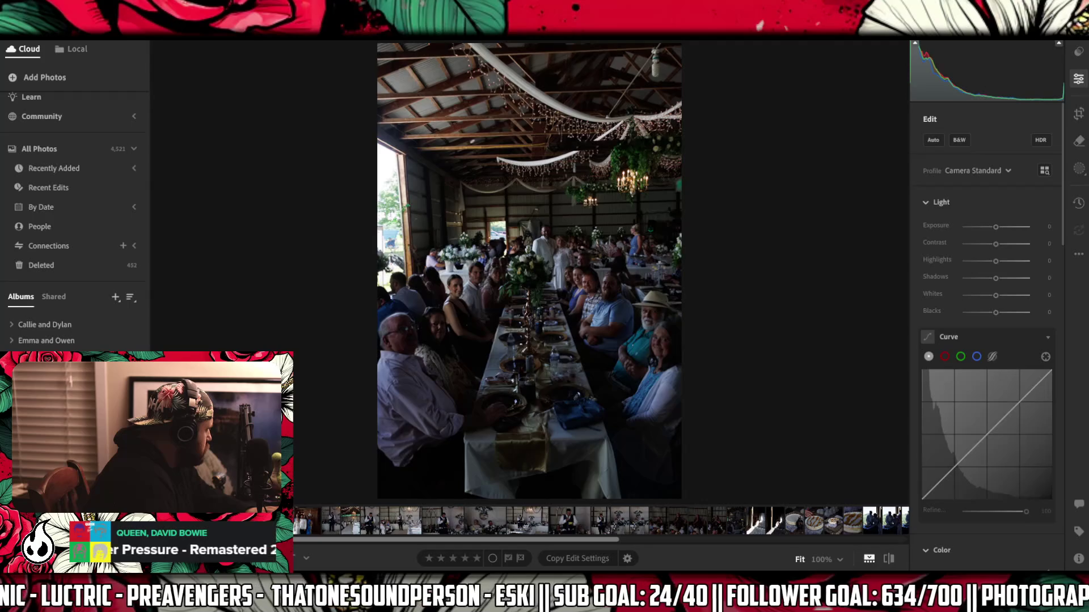
right_click(220, 58)
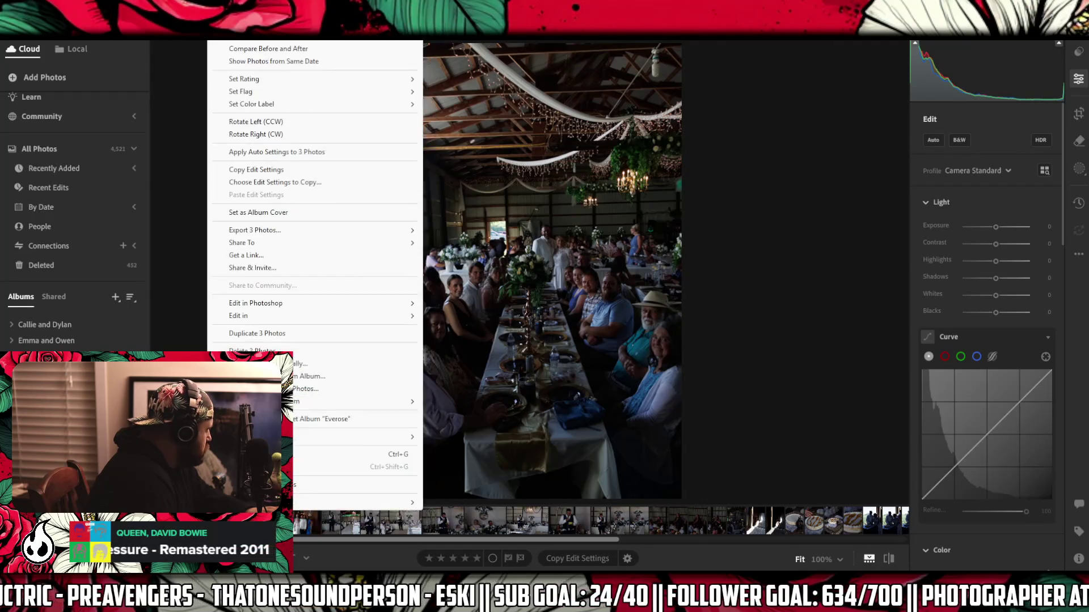
click(340, 376)
key(Right)
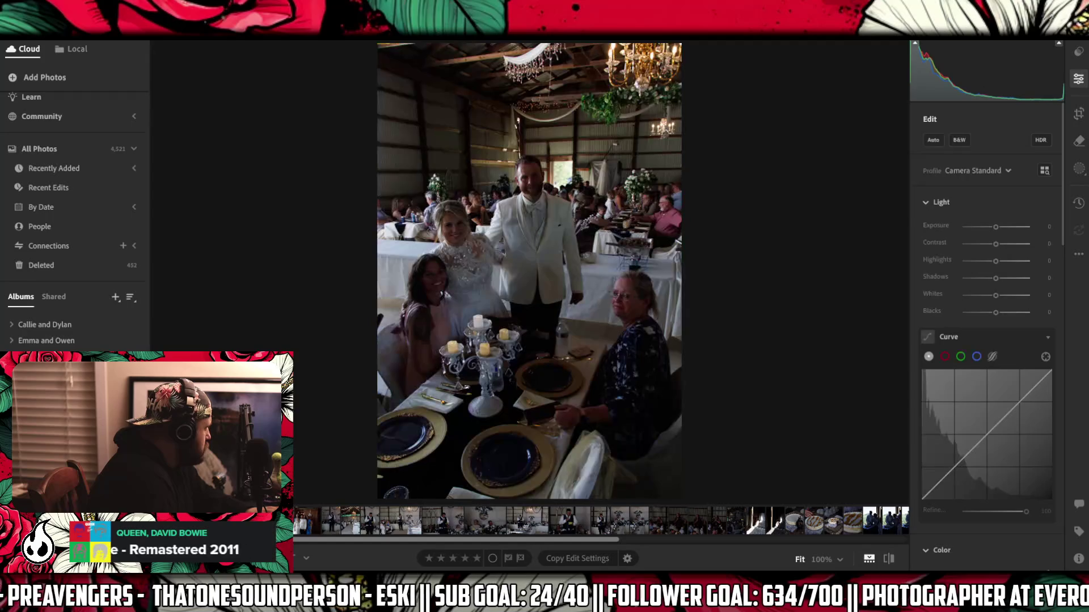
key(Left)
right_click(176, 57)
click(317, 386)
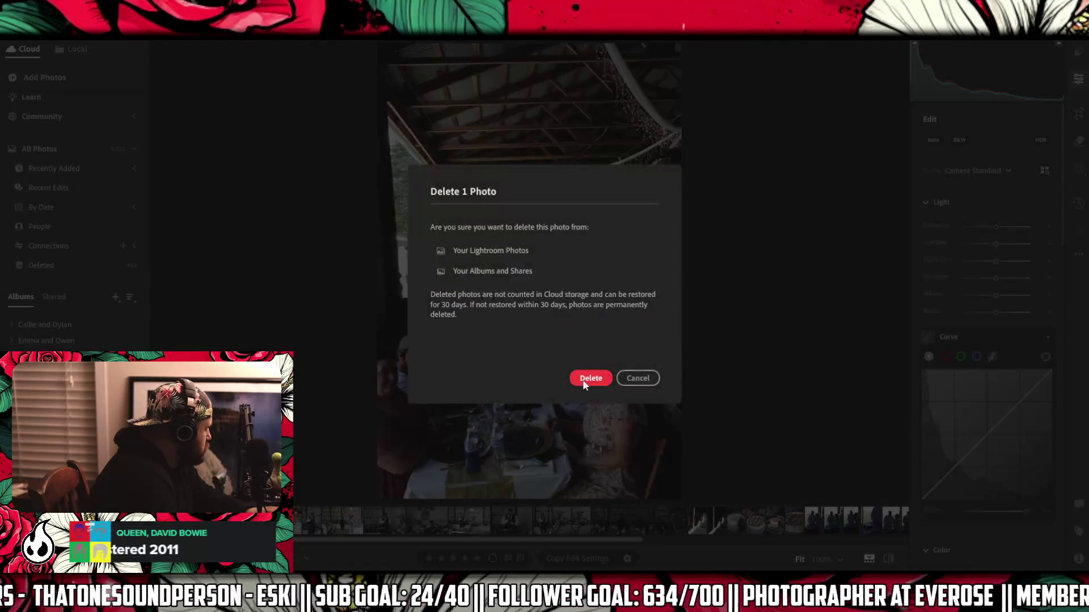
click(583, 379)
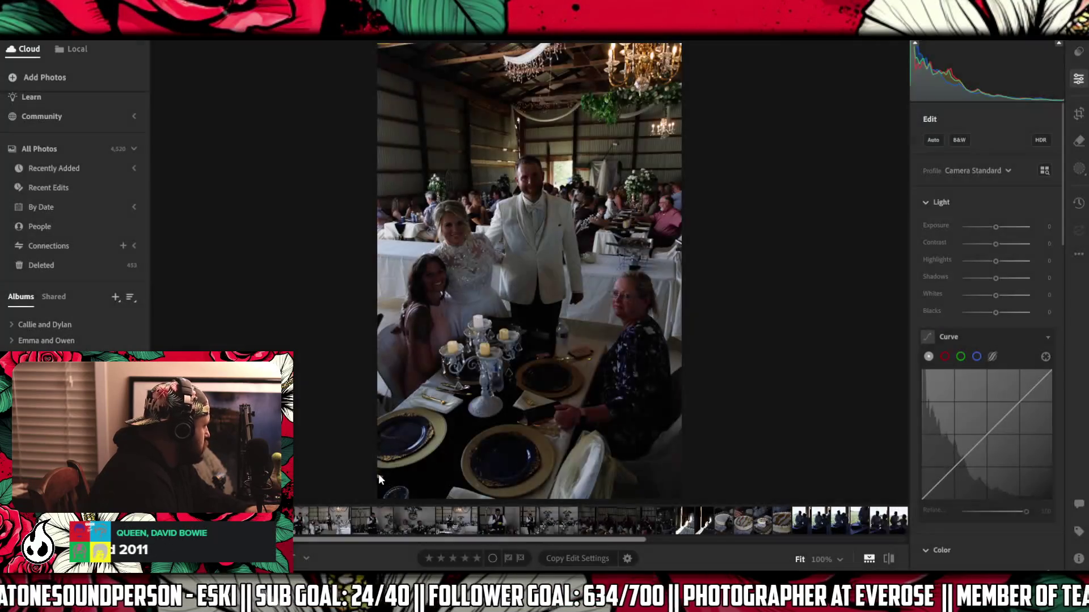
- Advance past the couple walking photo to the groom's speech photo and switch to Remove
key(Right)
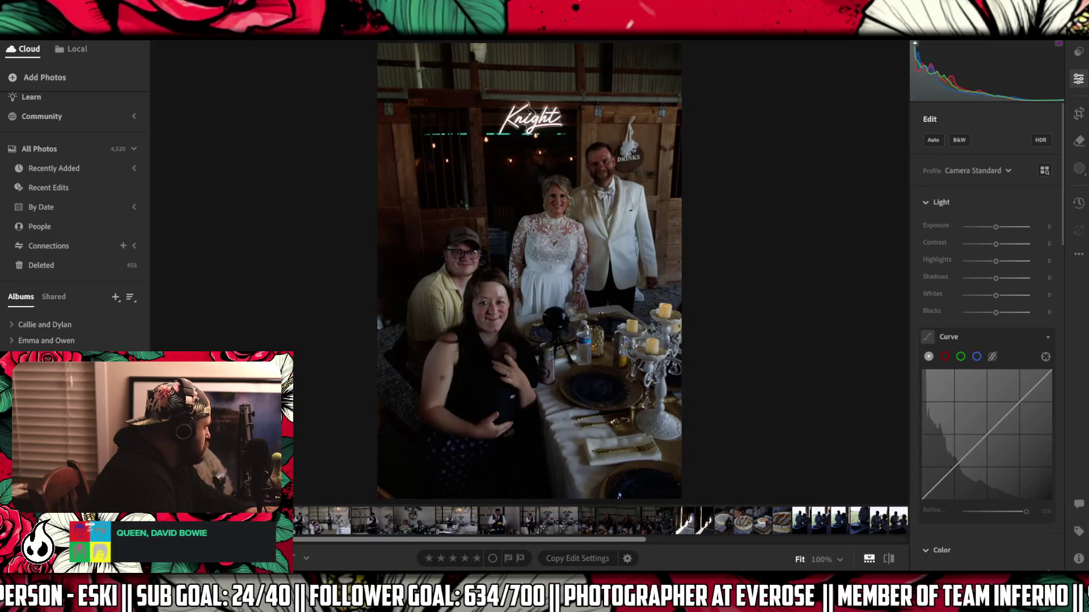
key(Right)
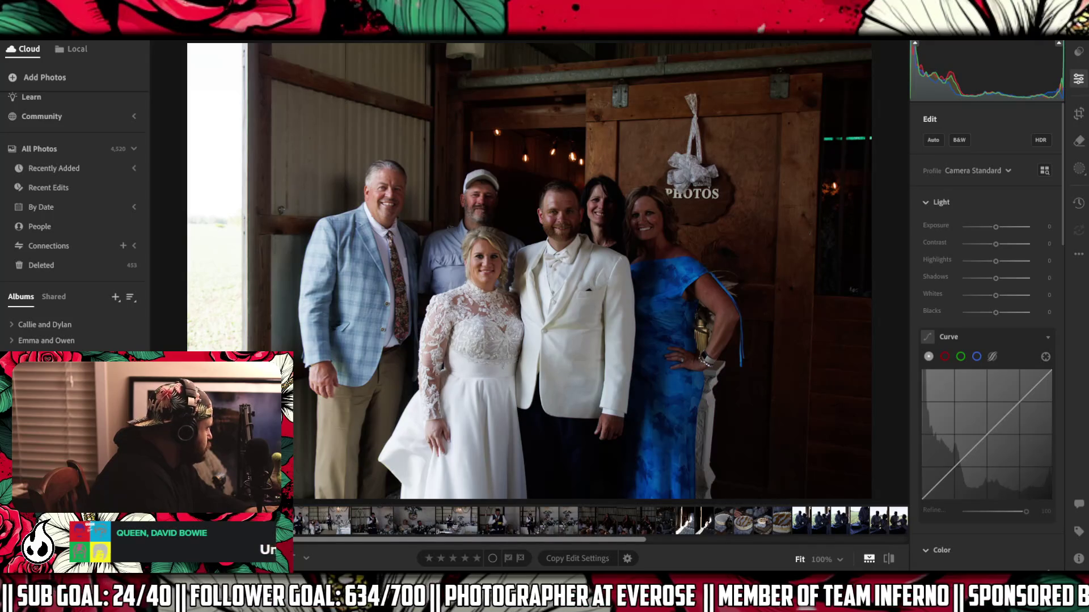
key(Right)
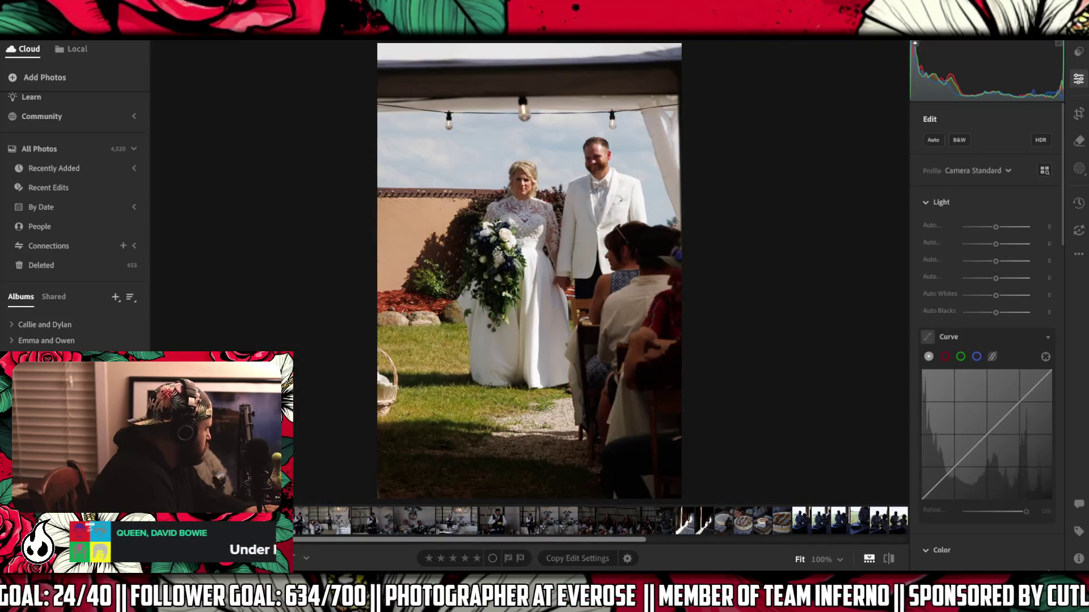
right_click(231, 520)
key(Escape)
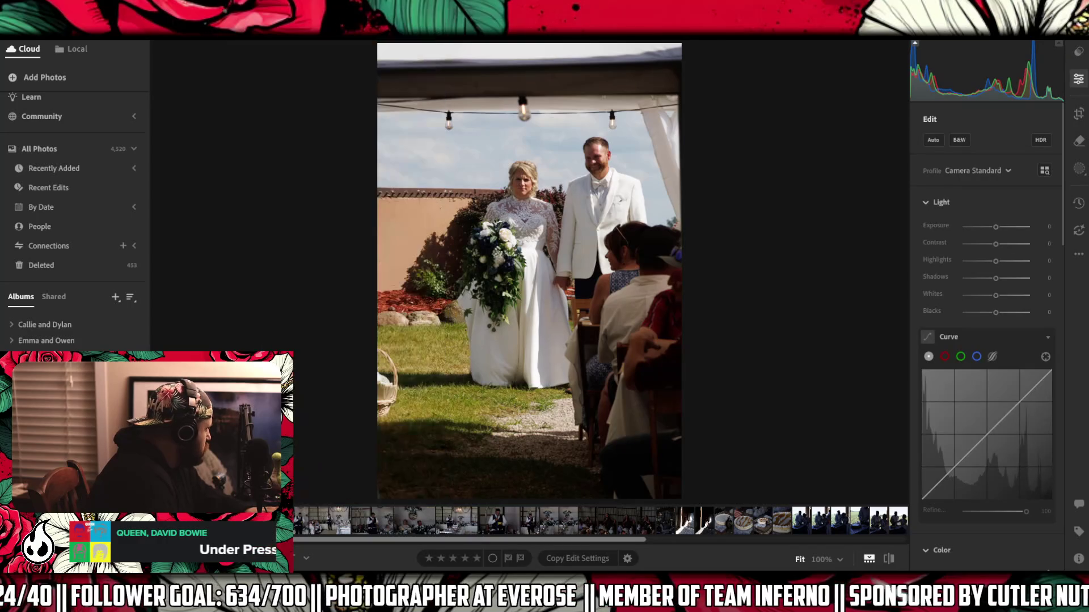
key(Right)
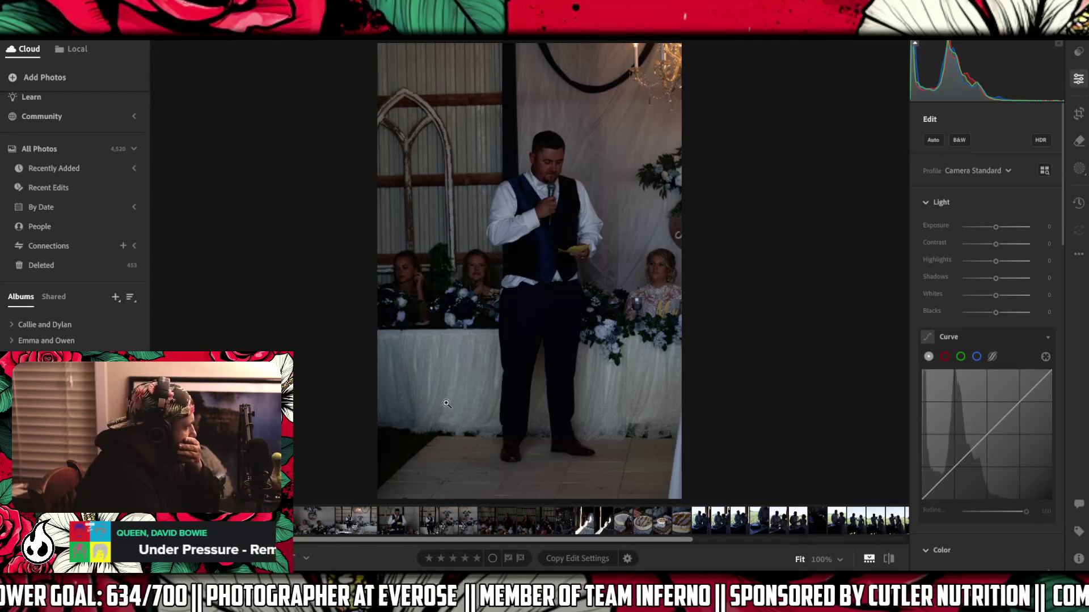
click(1078, 141)
- Shrink the Remove brush to 3, paint the floor petals in front of the speaker, and erase them generatively
key(bracketleft)
key(bracketleft)
key(bracketleft)
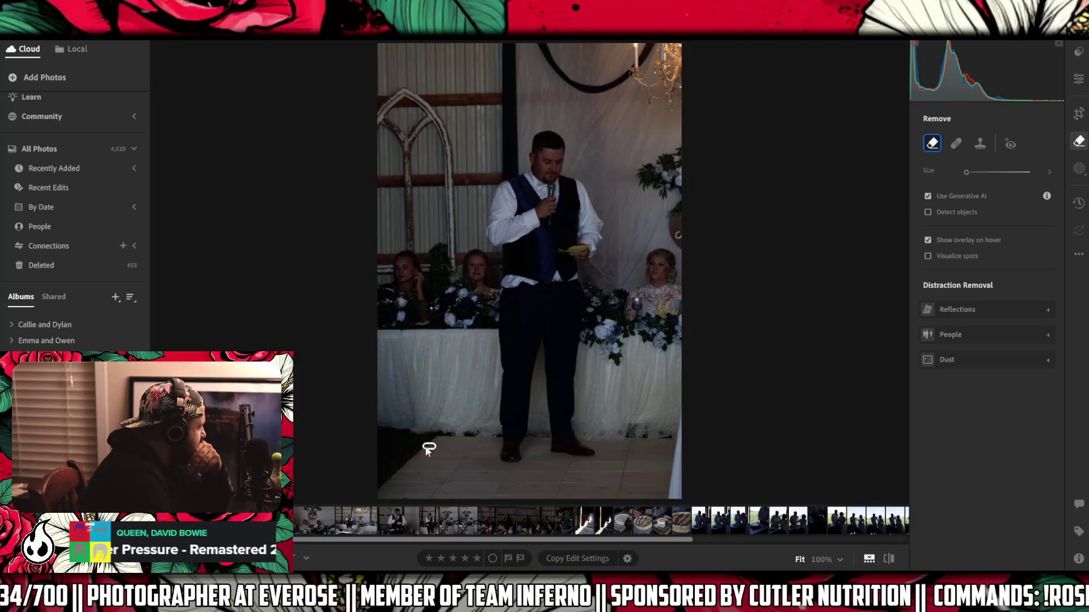
drag(425, 447, 449, 450)
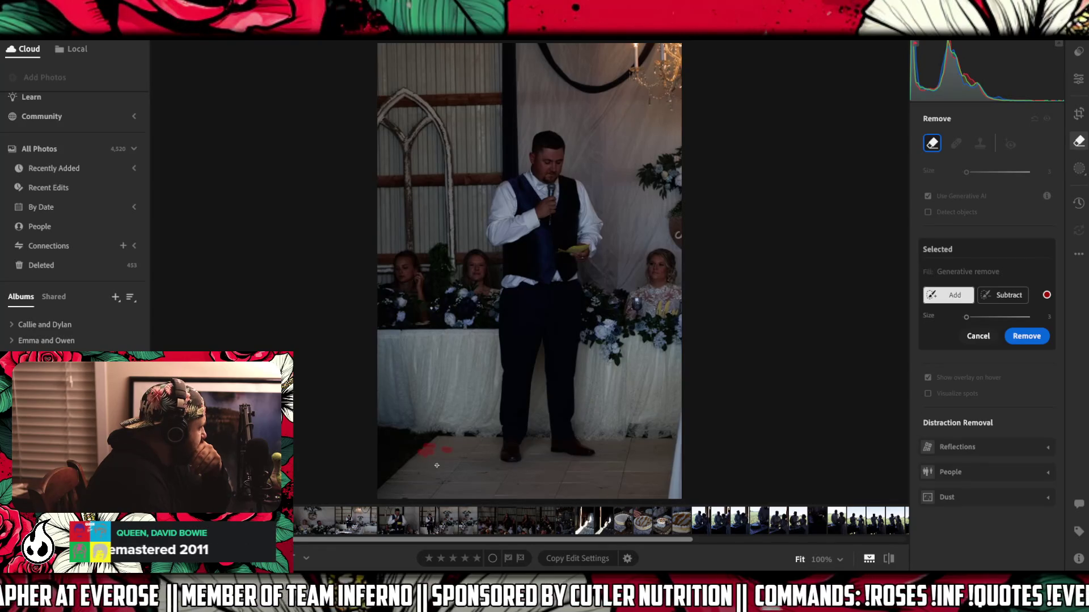
drag(420, 472, 389, 486)
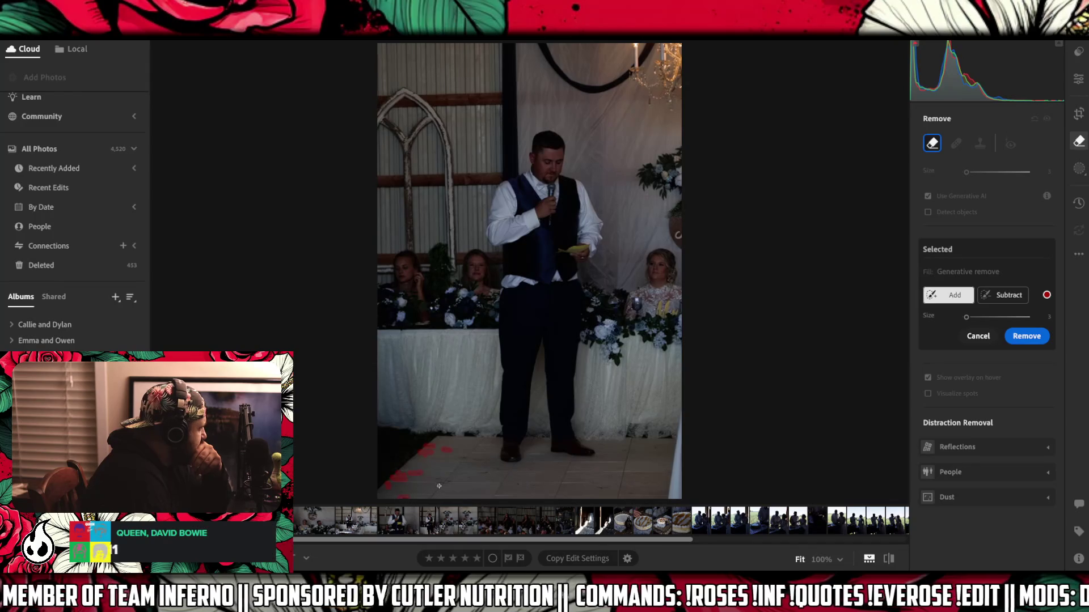
mouse_move(440, 479)
mouse_down()
mouse_move(499, 462)
mouse_move(462, 454)
mouse_up()
mouse_move(514, 488)
mouse_down()
mouse_move(534, 483)
mouse_move(492, 472)
mouse_up()
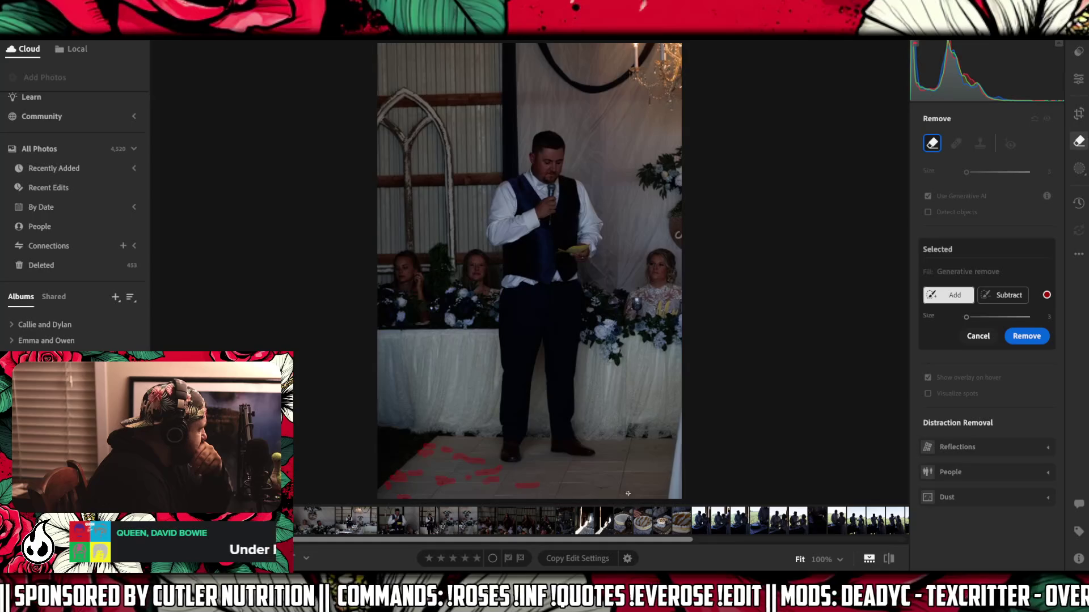
drag(595, 489, 628, 493)
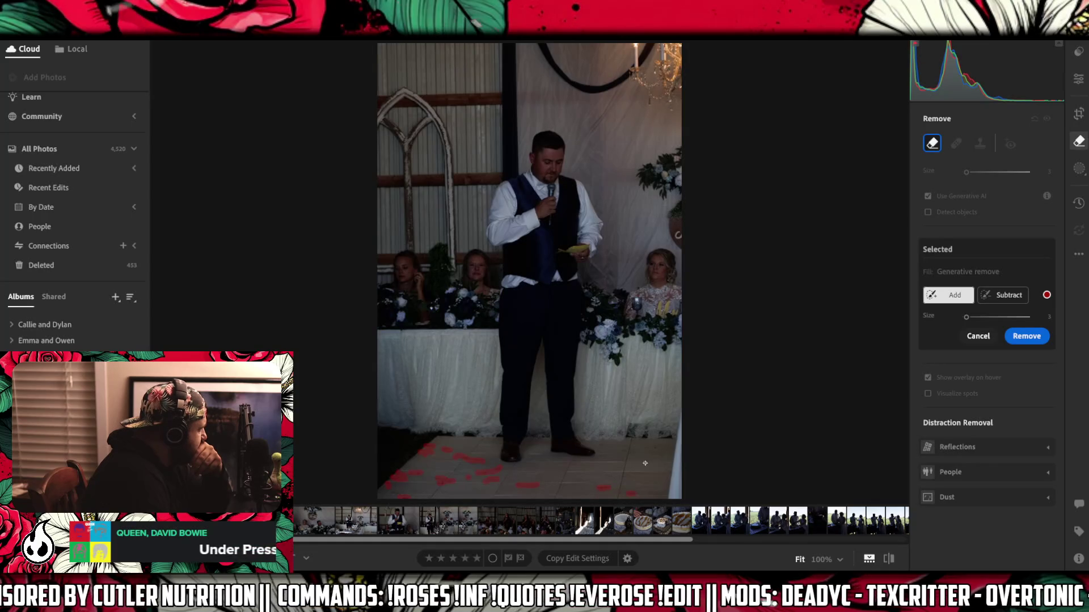
drag(629, 449, 618, 451)
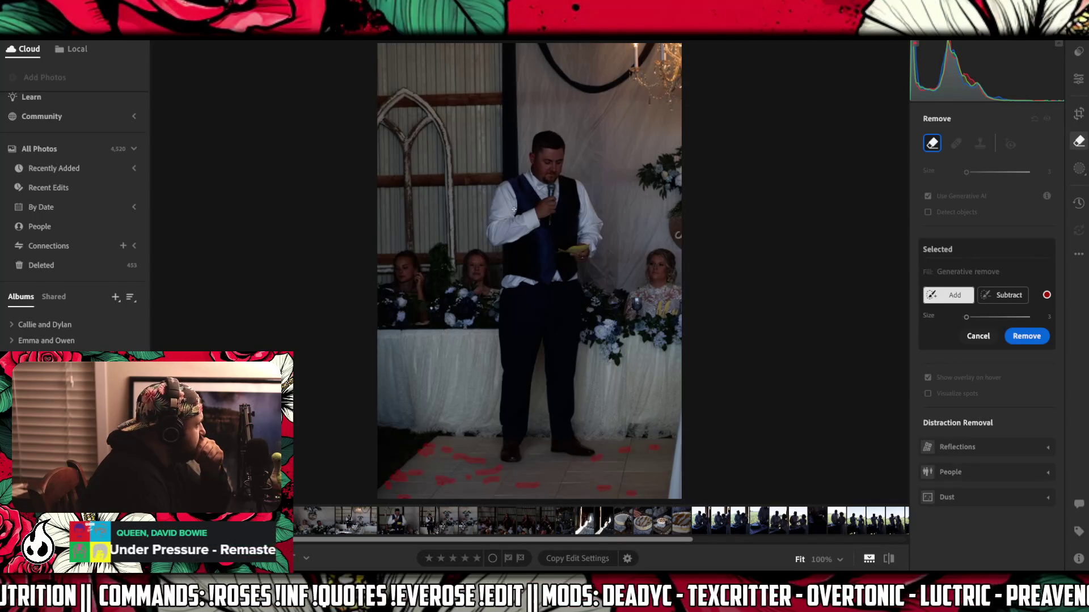
click(1025, 338)
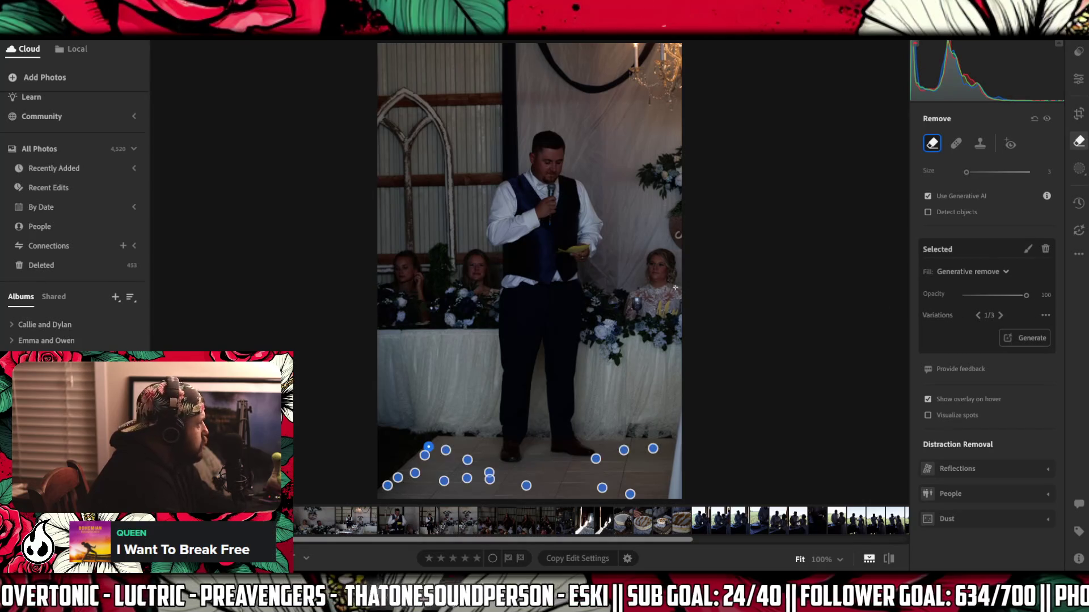
- Straighten the toast photo by +0.53°, crop it to 2x3 from the left, and paint the right-edge strip
click(1078, 113)
drag(798, 168, 773, 172)
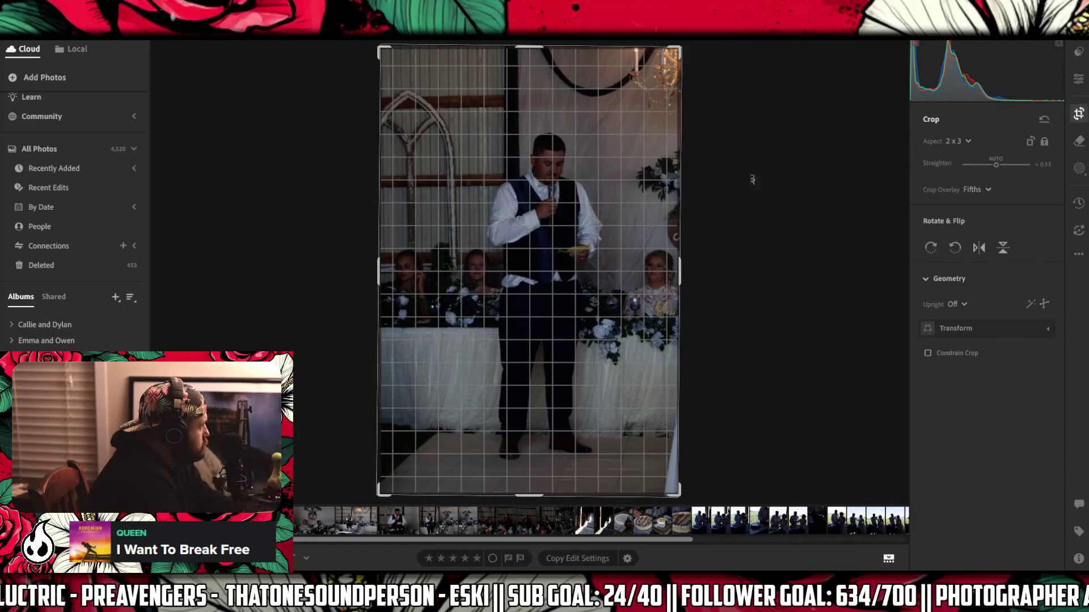
mouse_move(385, 226)
mouse_down()
mouse_move(404, 254)
mouse_move(389, 255)
mouse_up()
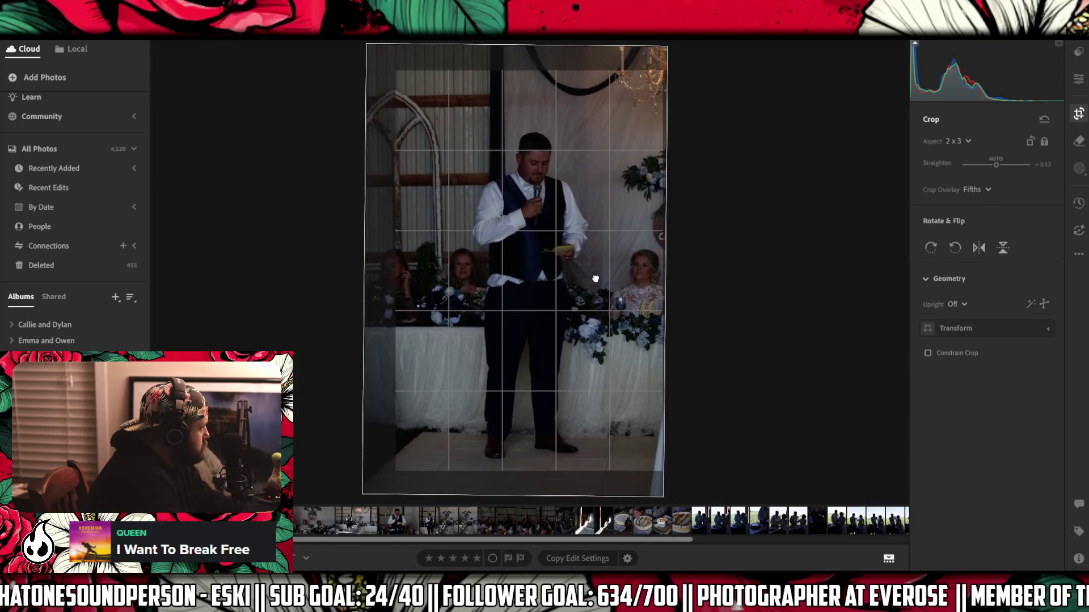
key(h)
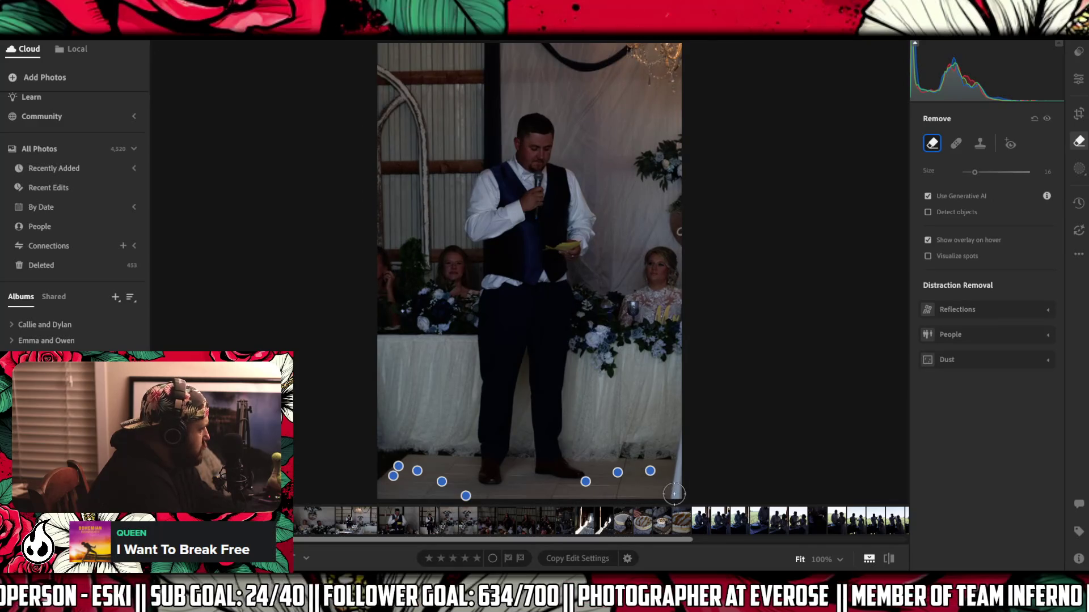
drag(674, 494, 684, 433)
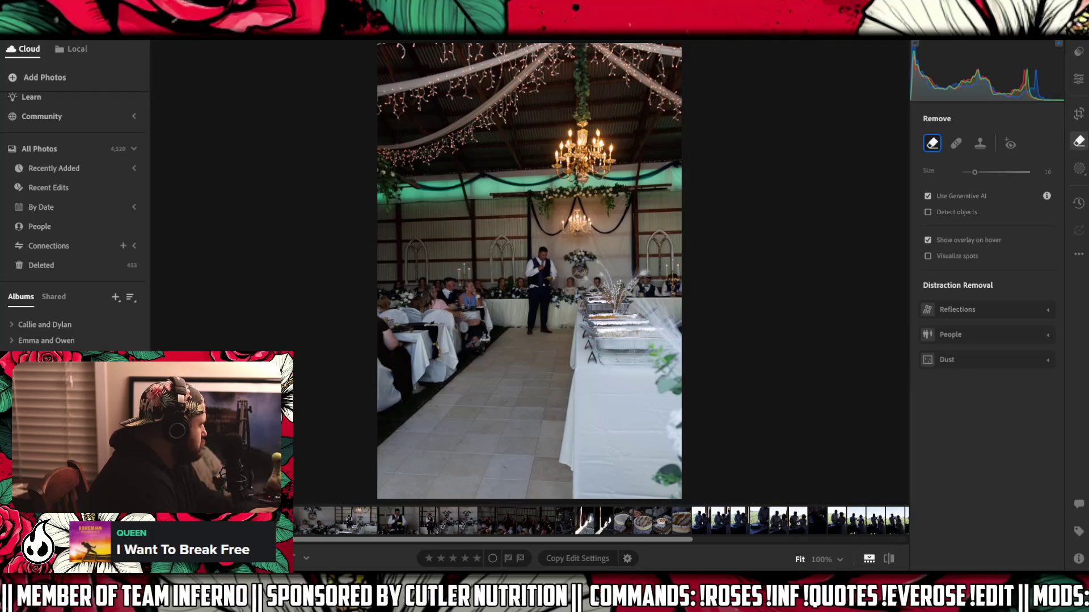
- Delete the close-up photo of the speaker and make the removal brush smaller
key(Right)
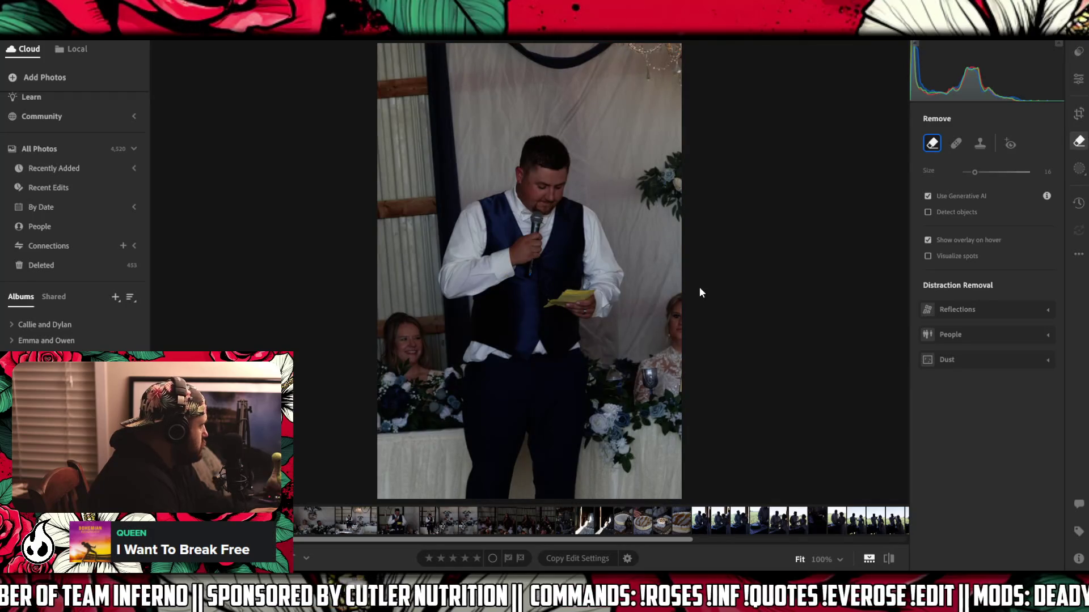
right_click(199, 391)
click(256, 393)
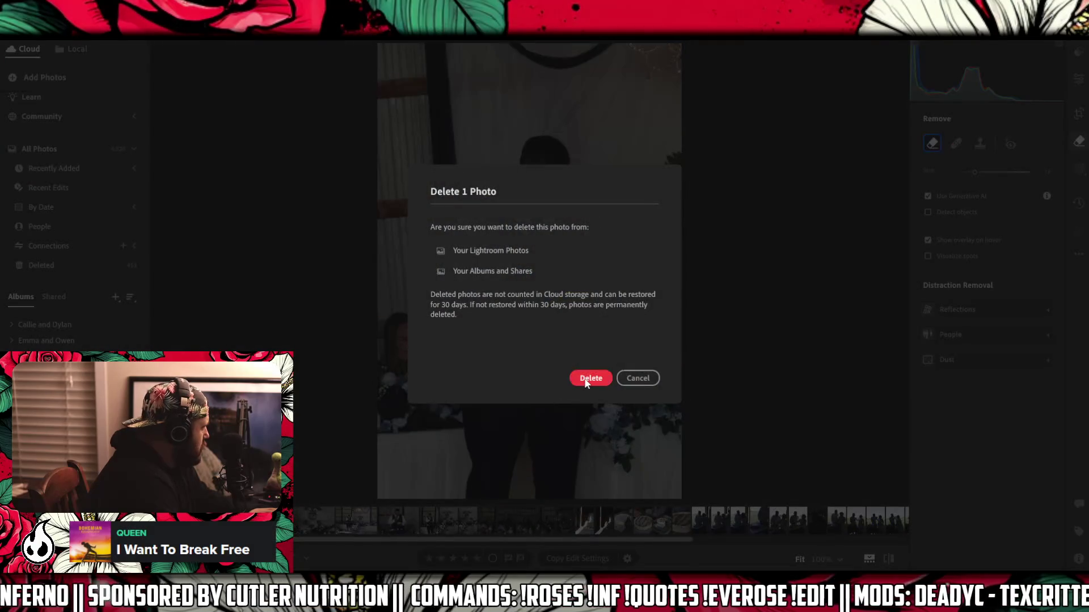
click(586, 381)
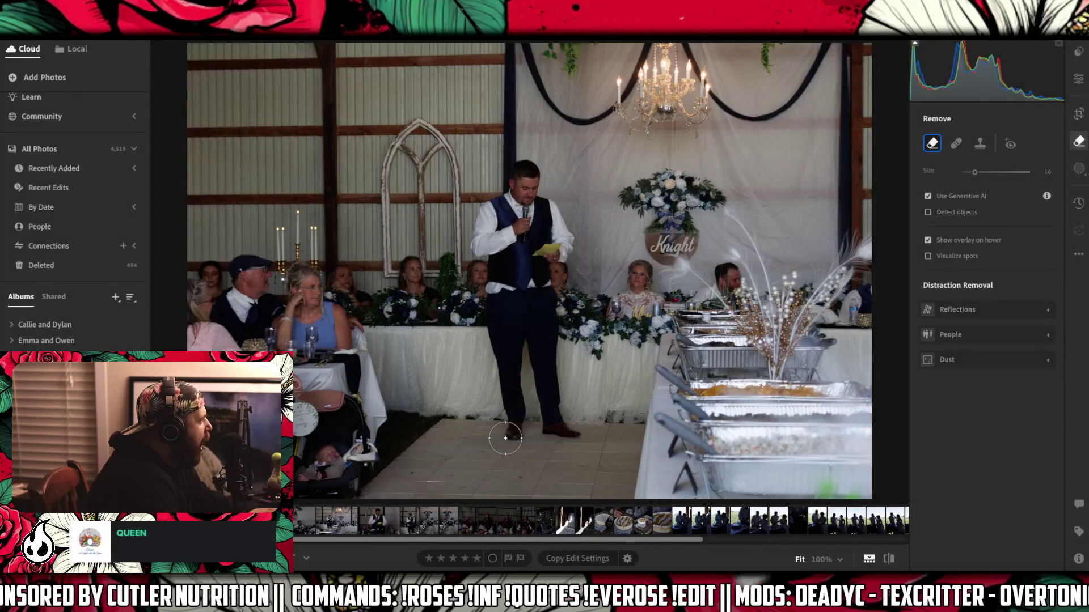
key(bracketleft)
key(bracketleft)
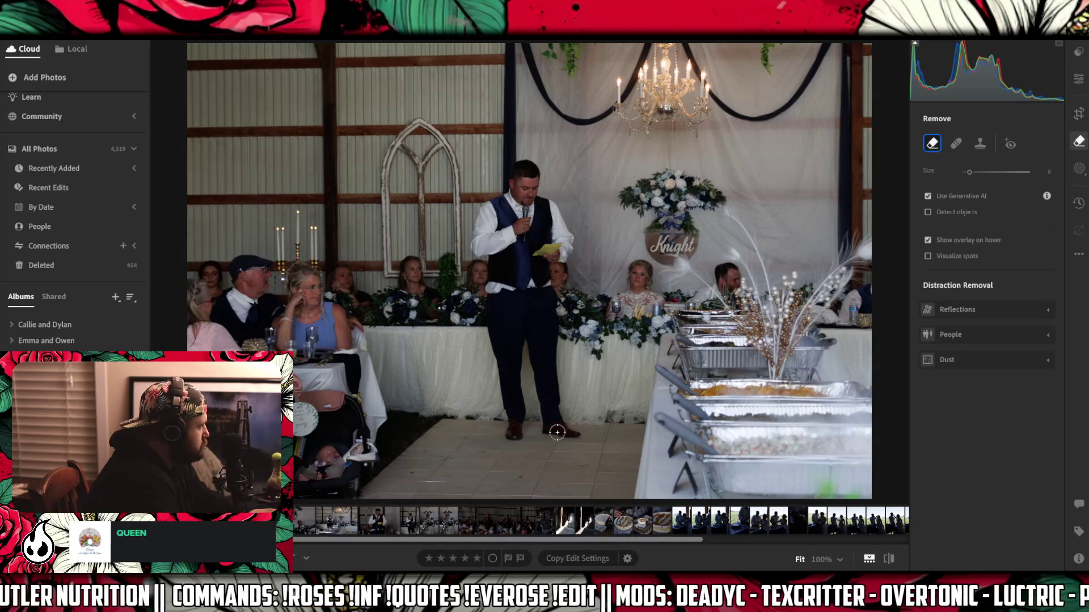
- Mark a head-table flower spot and the floor petals at brush size 2, then erase them generatively
click(596, 304)
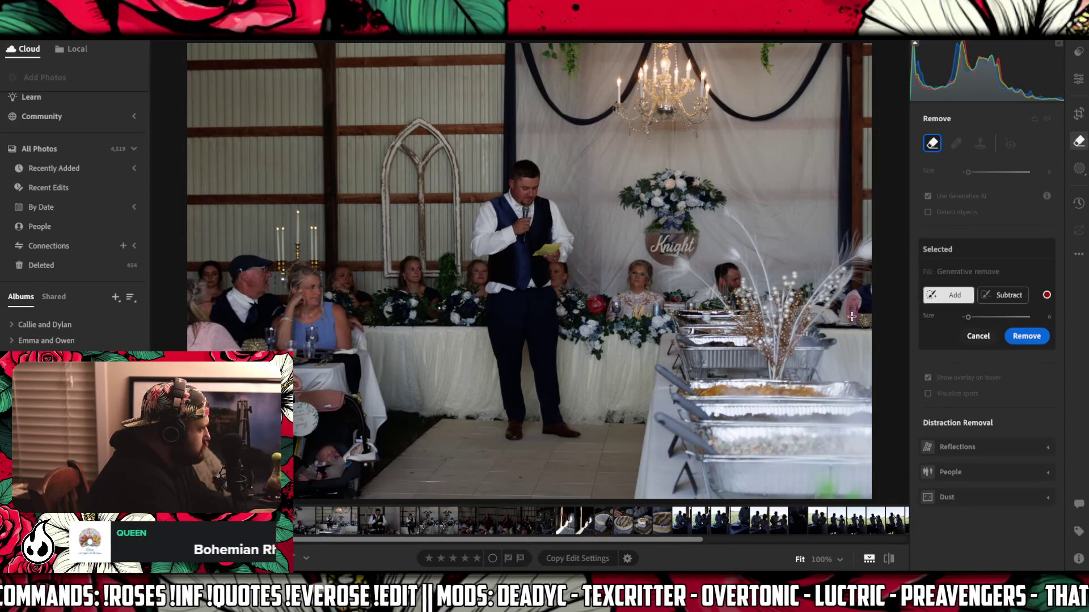
key(bracketleft)
key(bracketleft)
key(bracketleft)
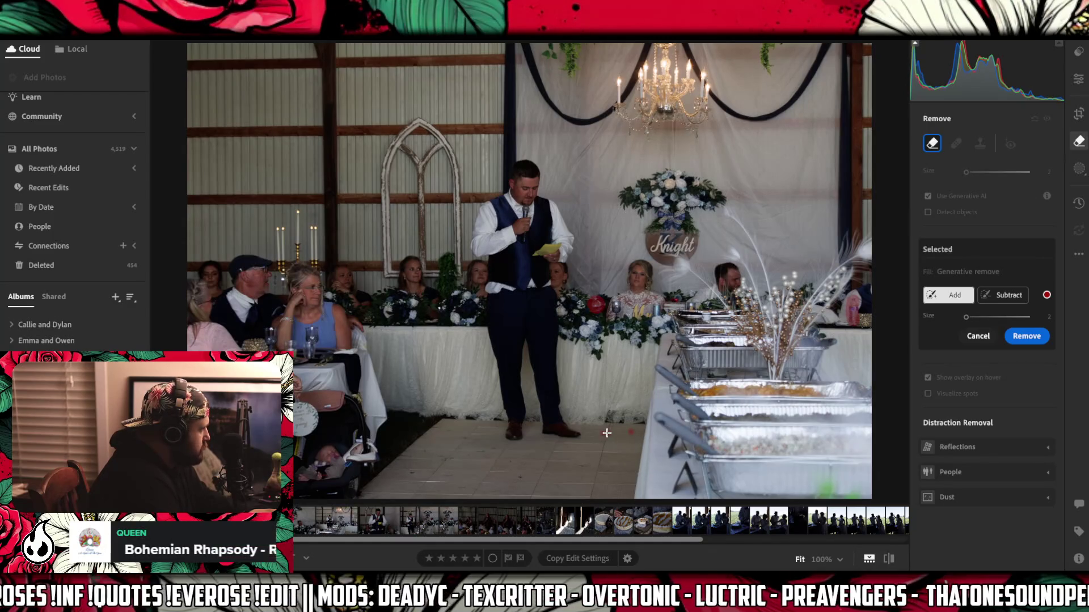
click(510, 461)
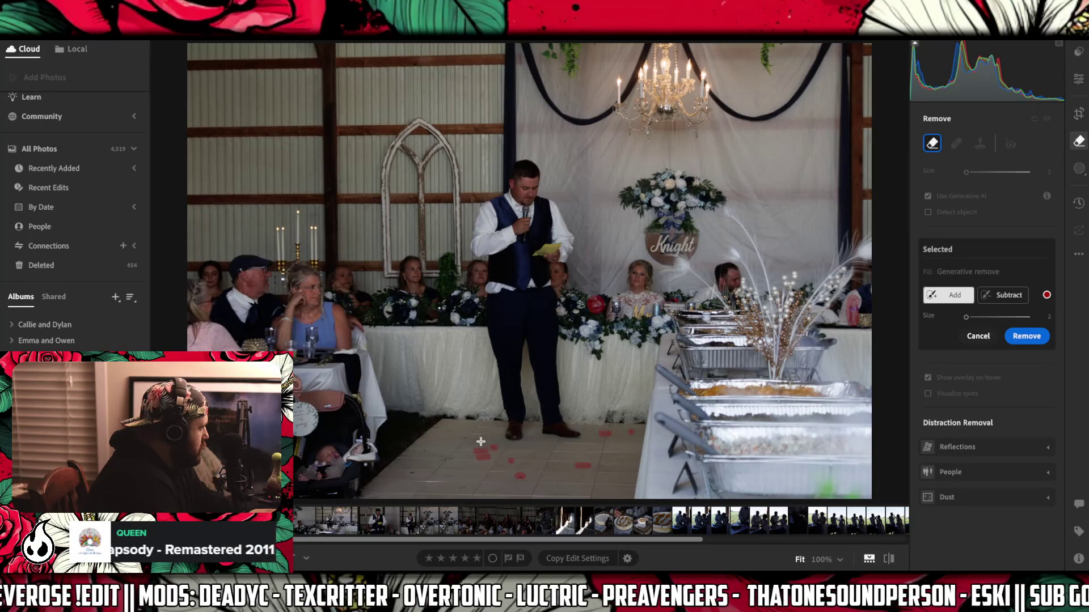
click(448, 429)
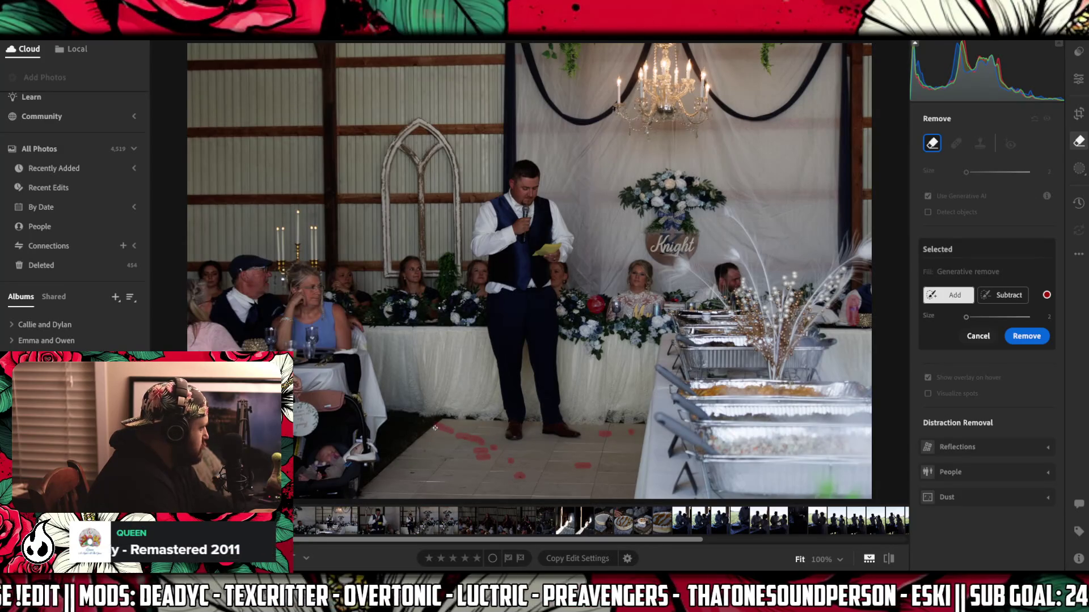
click(411, 452)
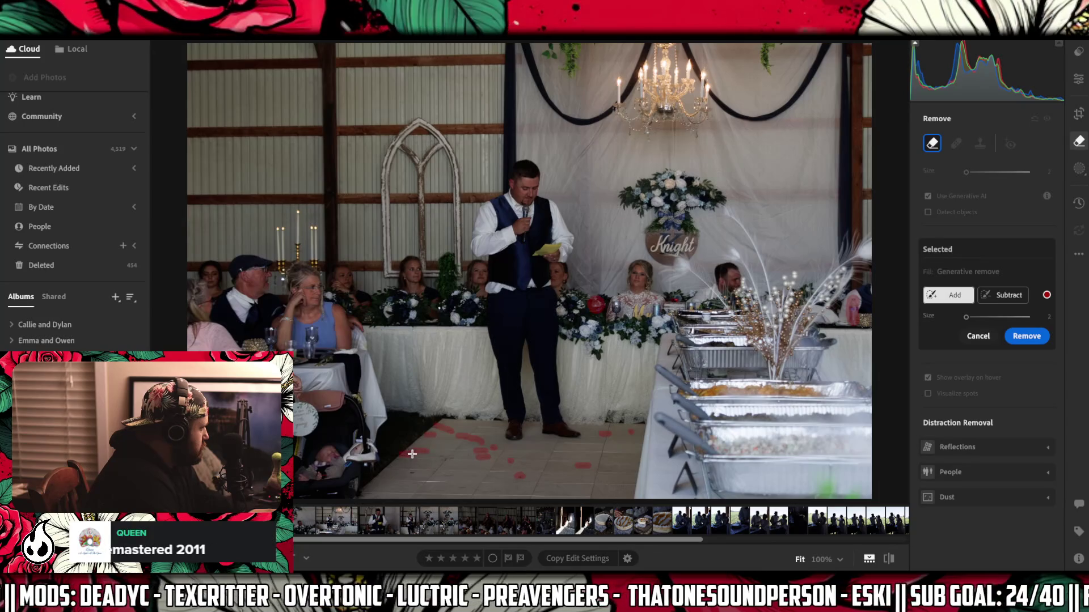
click(446, 457)
click(447, 473)
click(414, 474)
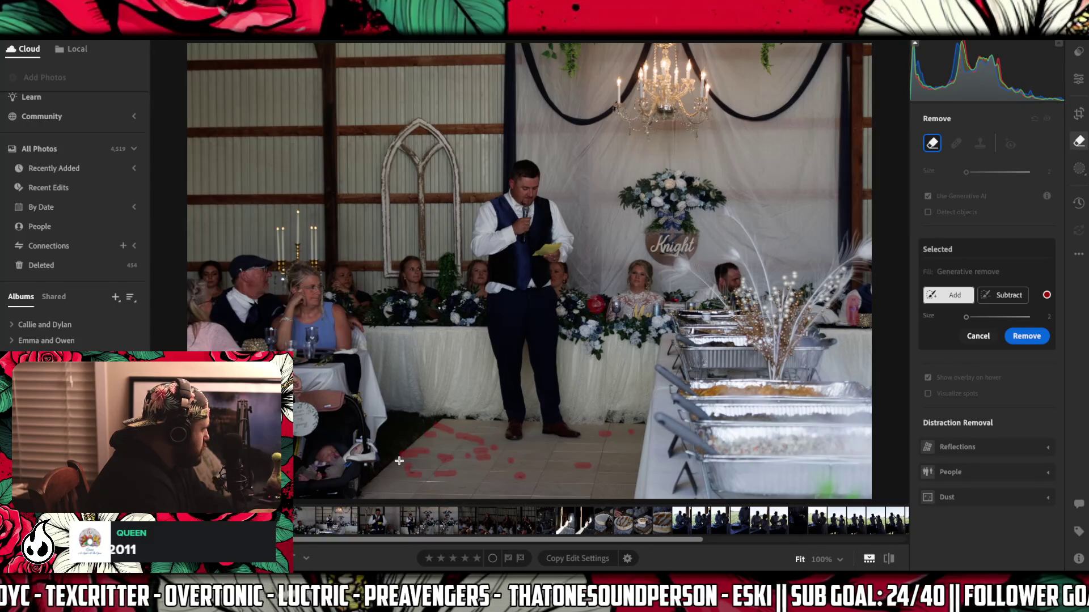
drag(457, 489, 504, 491)
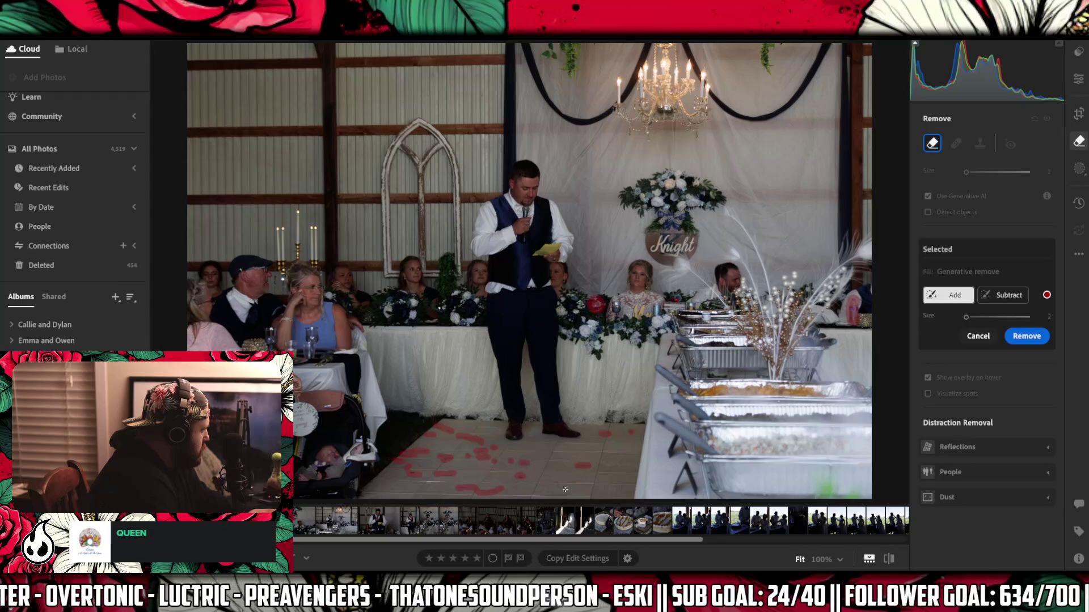
click(548, 373)
click(567, 372)
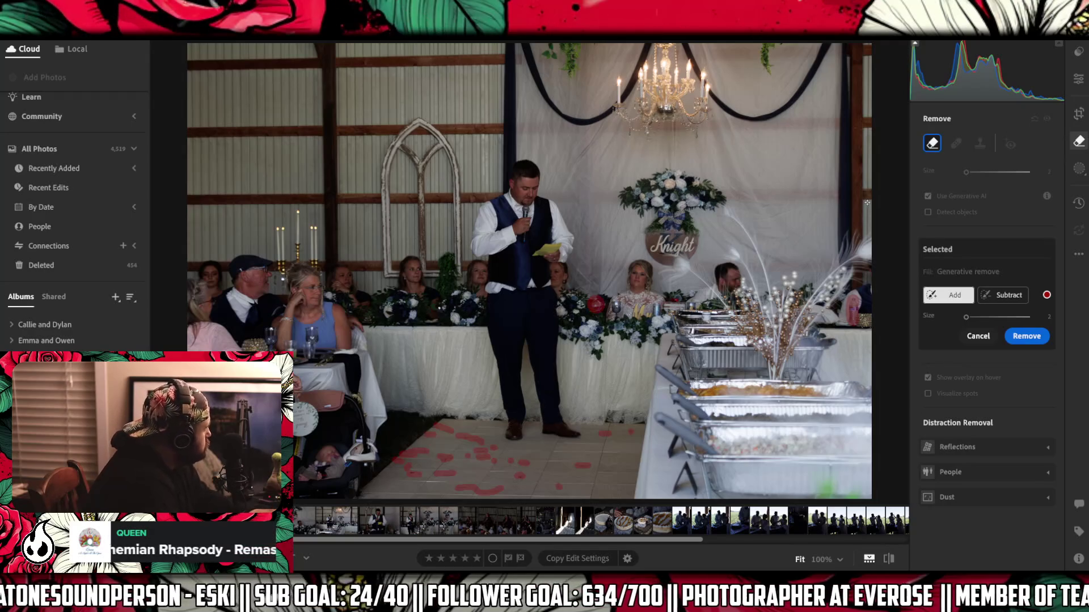
click(1029, 337)
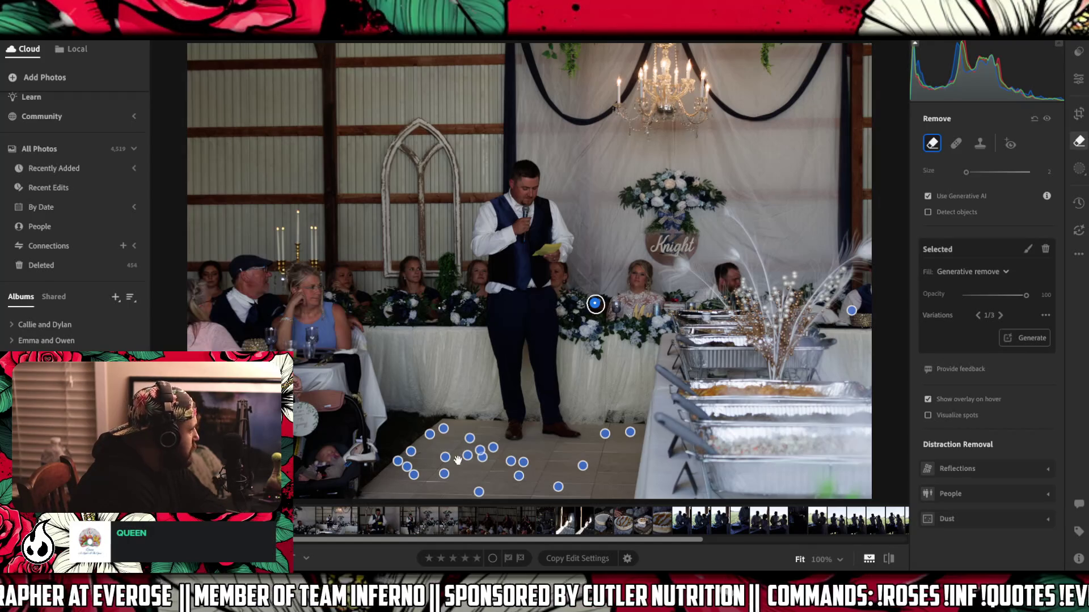
- Erase the stray floor spot left of the stage with generative Remove, retrying once, then switch to Crop
click(421, 454)
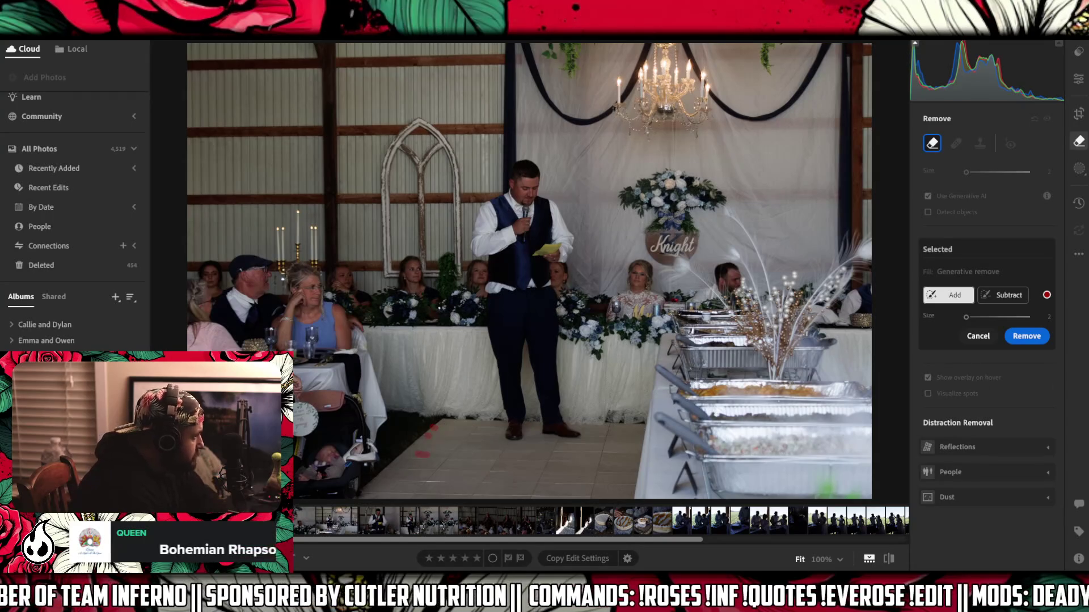
click(1013, 339)
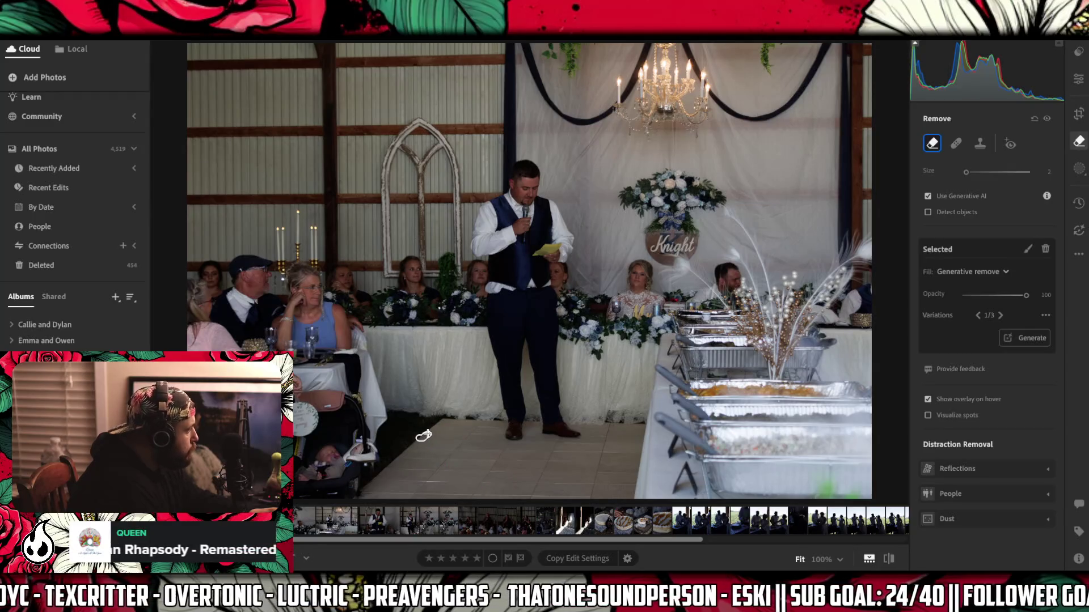
click(424, 435)
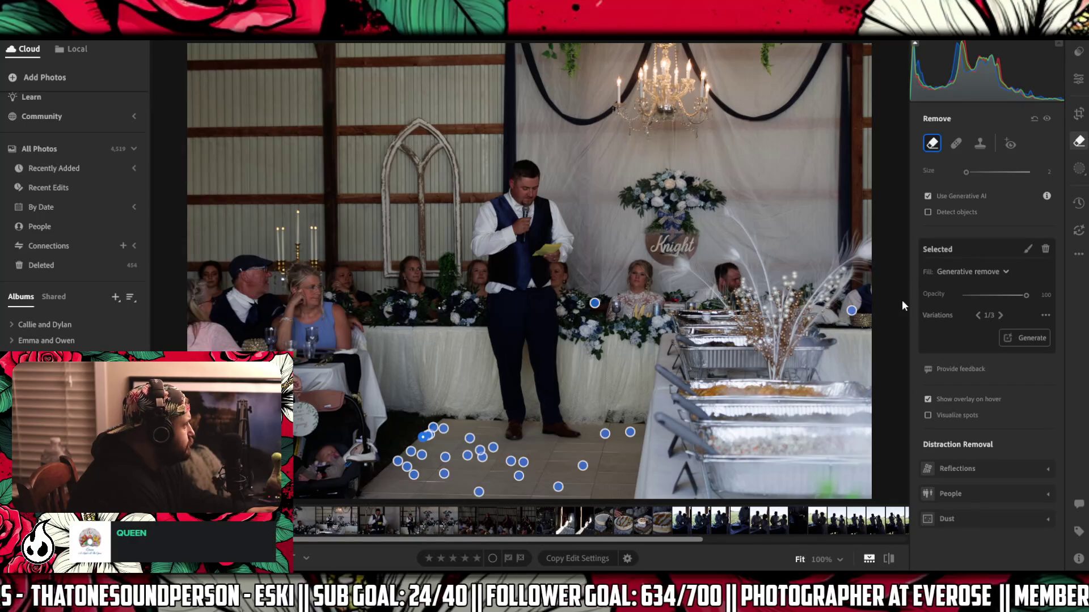
click(1076, 114)
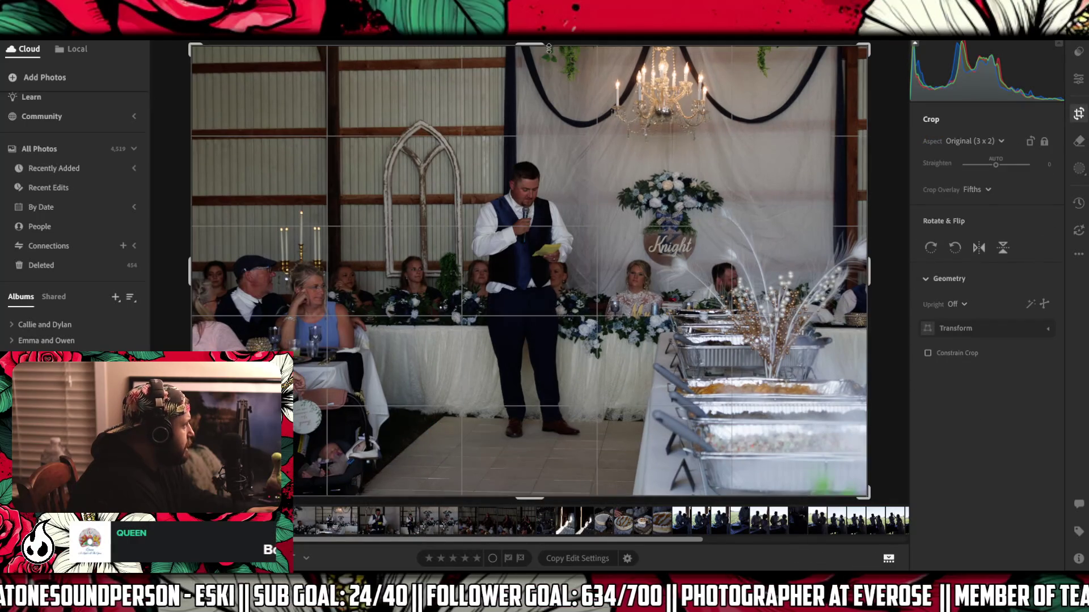
- Tighten the 3 x 2 crop around the groom and head table, then browse the following speech photos
drag(542, 50, 569, 123)
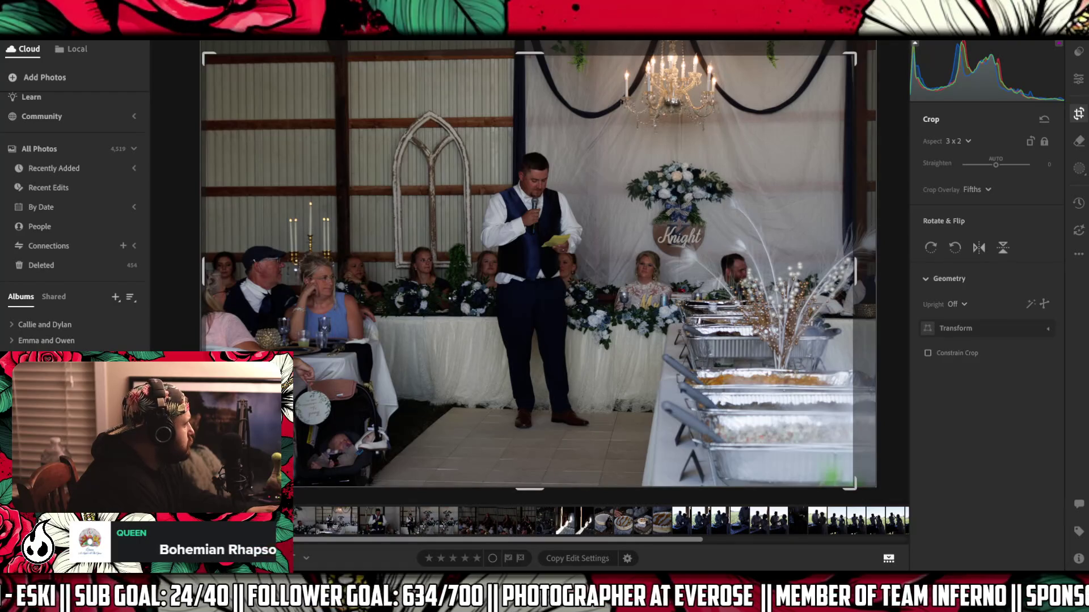
key(Right)
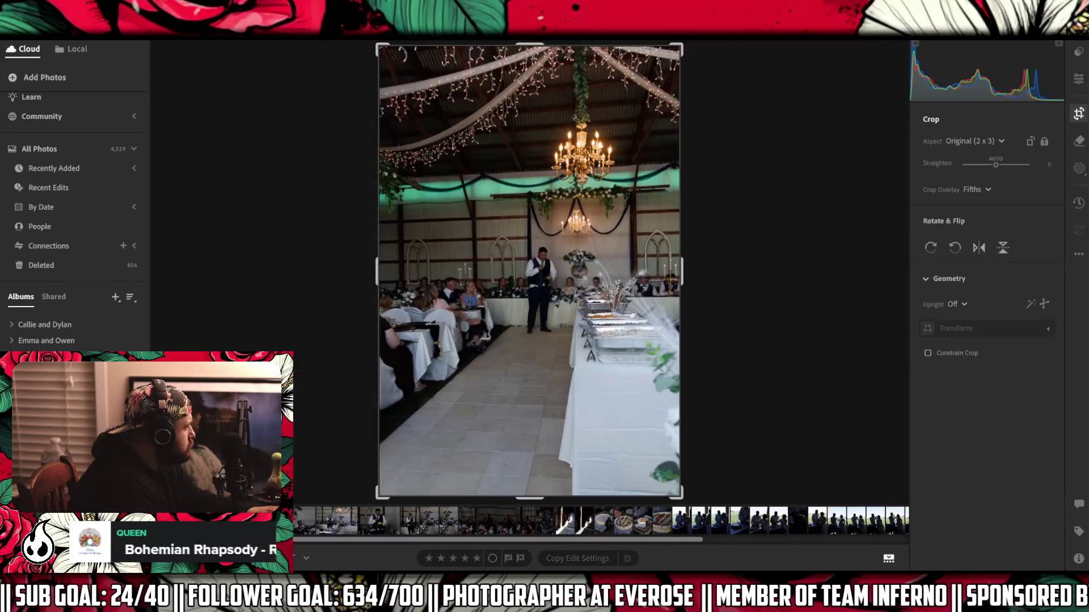
key(Right)
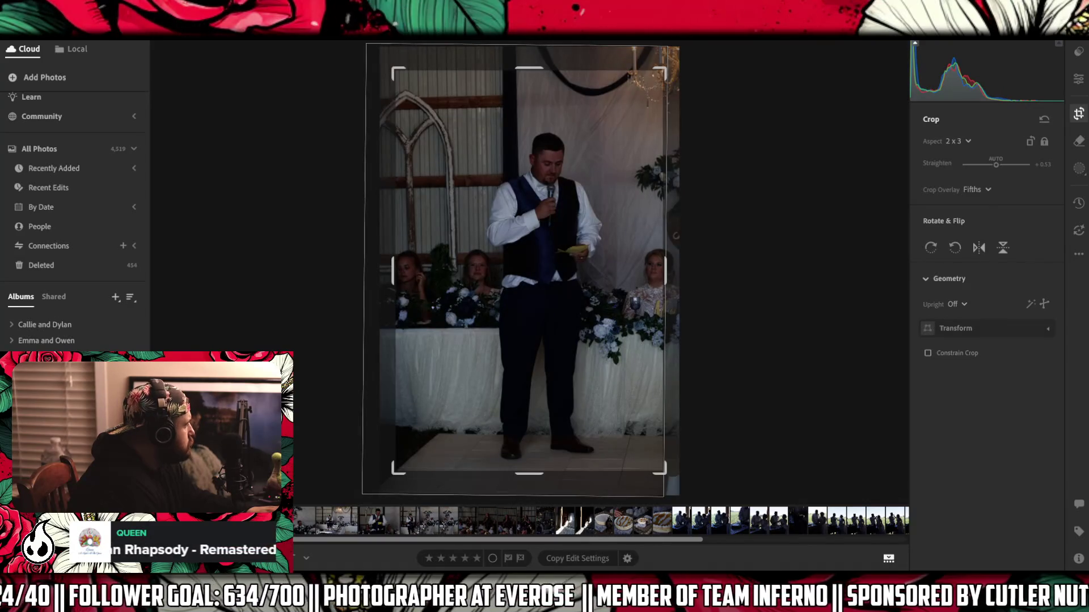
key(Right)
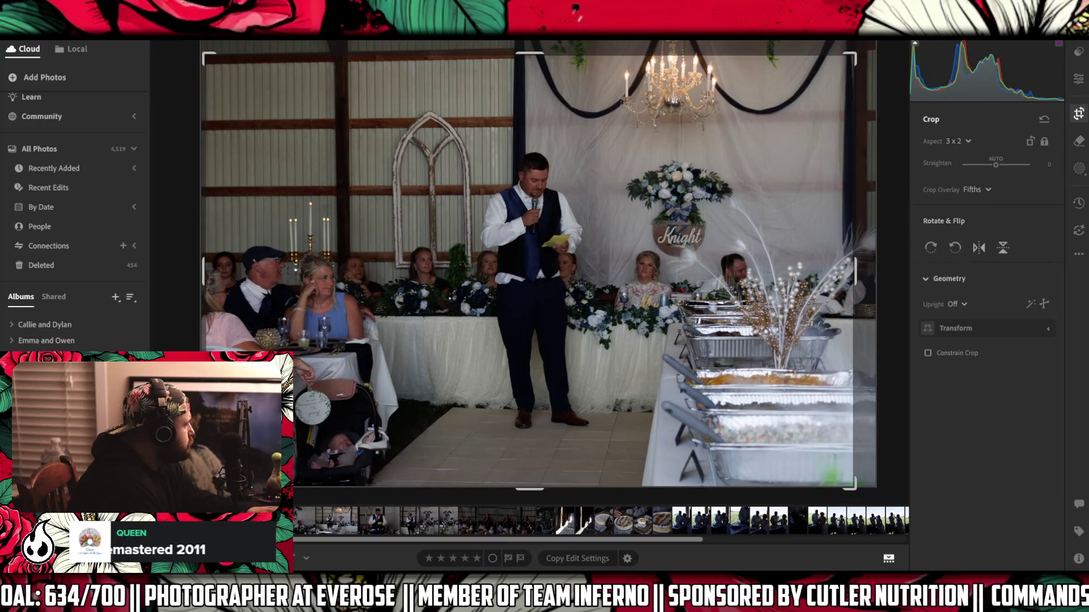
- Move to the portrait venue shot, straighten it +0.59°, and apply a tighter 2 x 3 crop
right_click(208, 517)
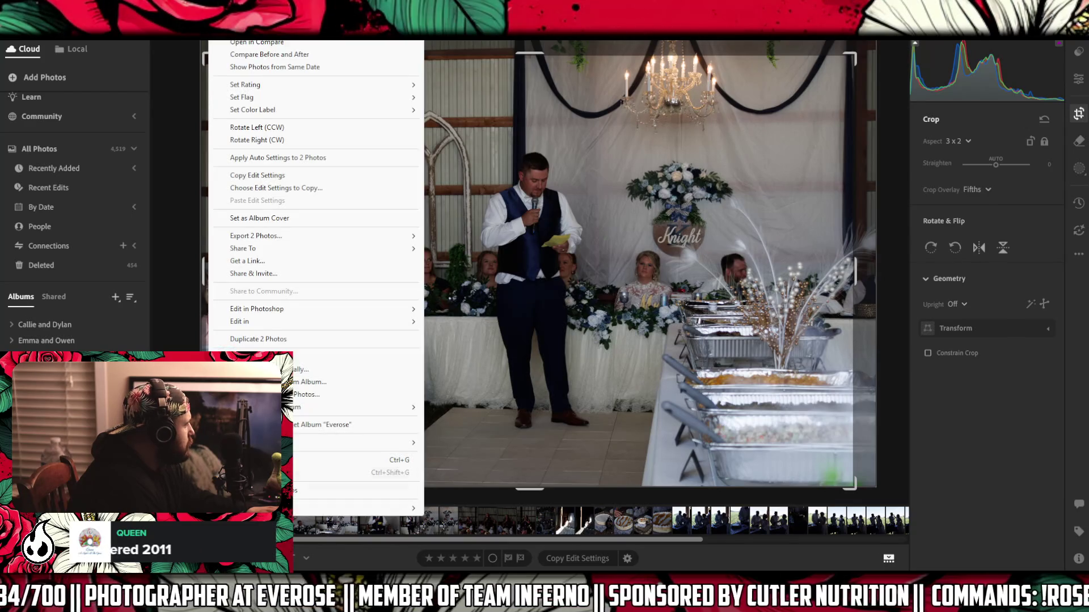
key(Escape)
key(Right)
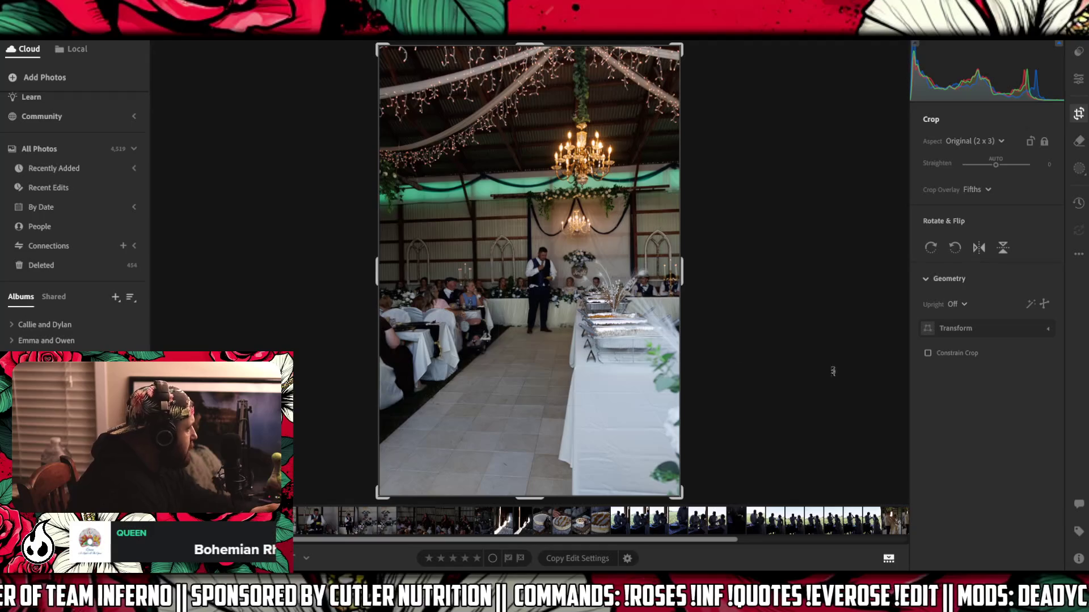
drag(846, 244, 843, 225)
drag(380, 494, 394, 479)
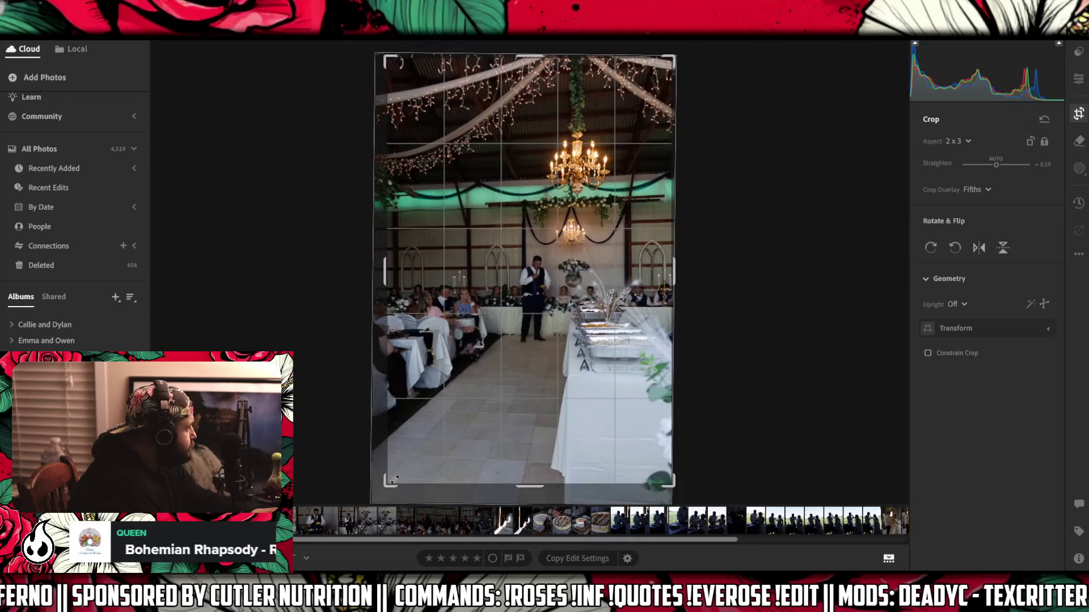
drag(553, 434, 548, 406)
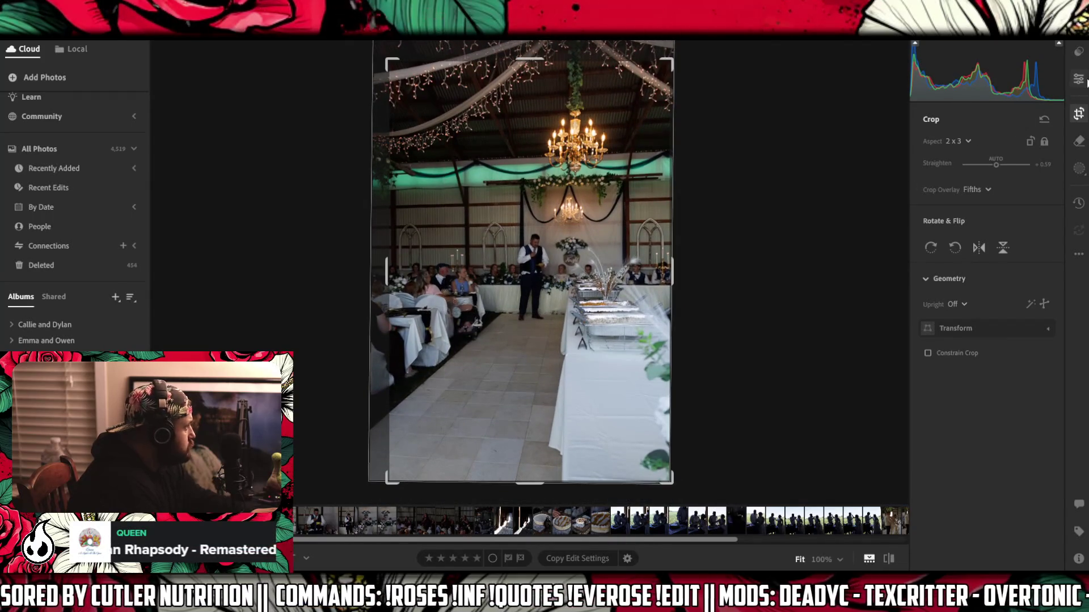
click(1084, 80)
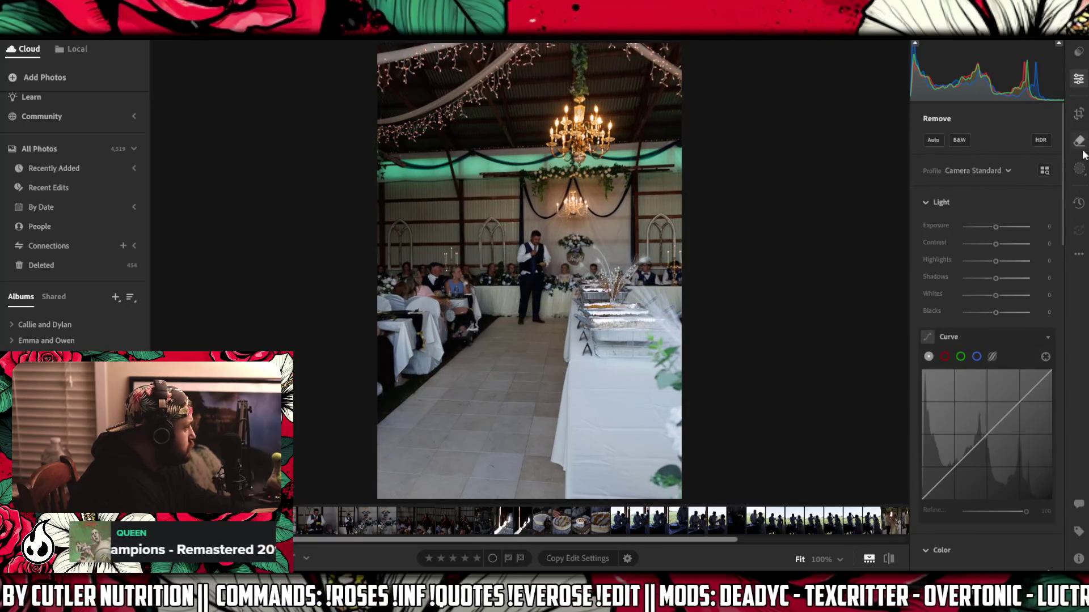
- Brush several floor spots with the Generative AI Remove tool, then zoom to 100%
drag(515, 448, 518, 455)
click(481, 490)
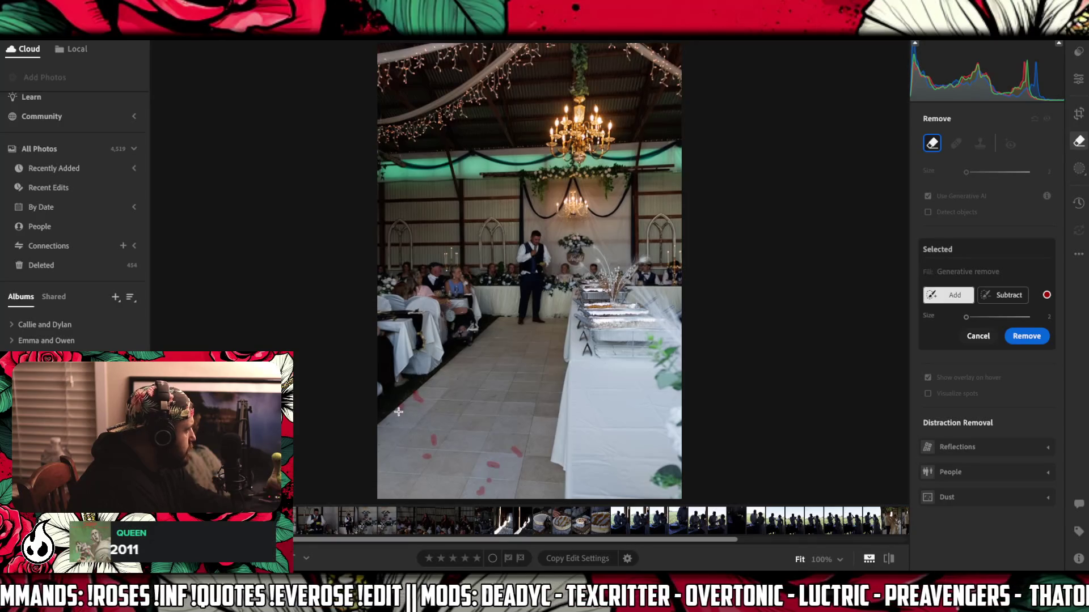
click(449, 413)
click(467, 403)
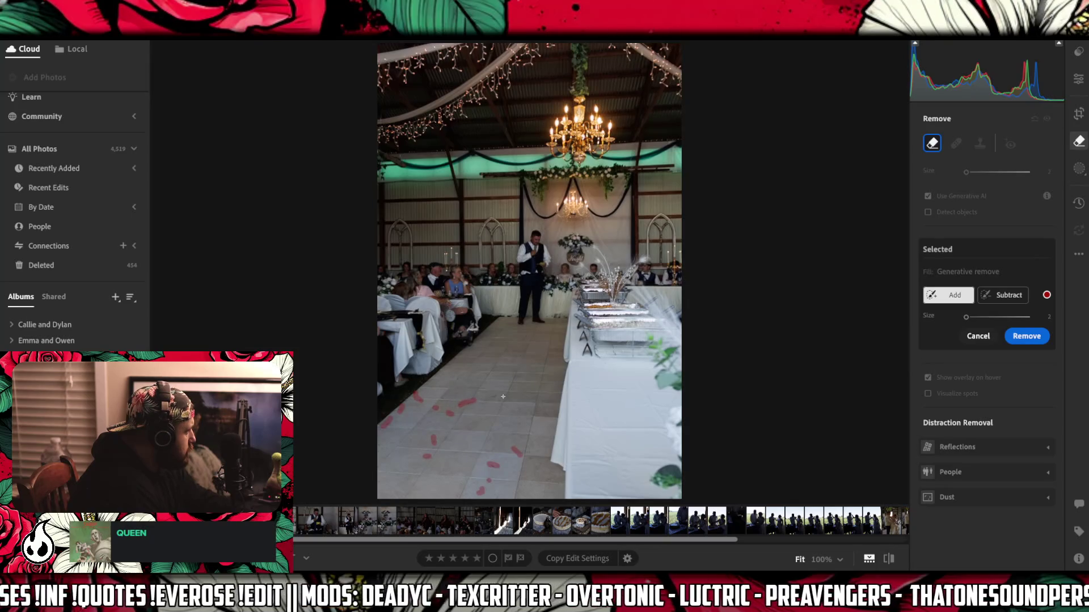
click(525, 349)
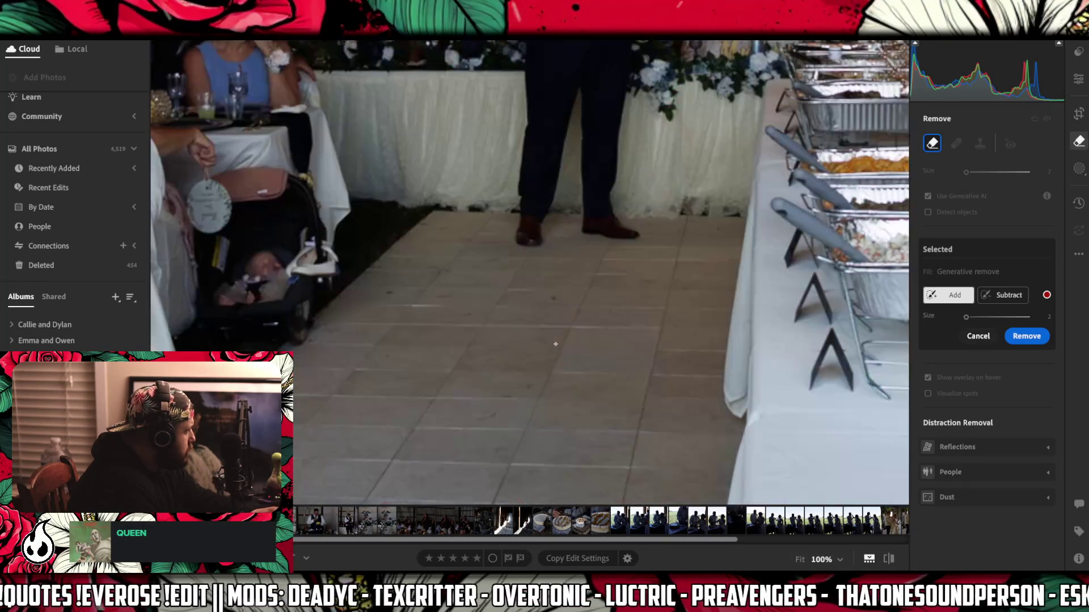
- Brush the dark marks and scuffs across the centre of the floor, including near the groom's feet
click(488, 415)
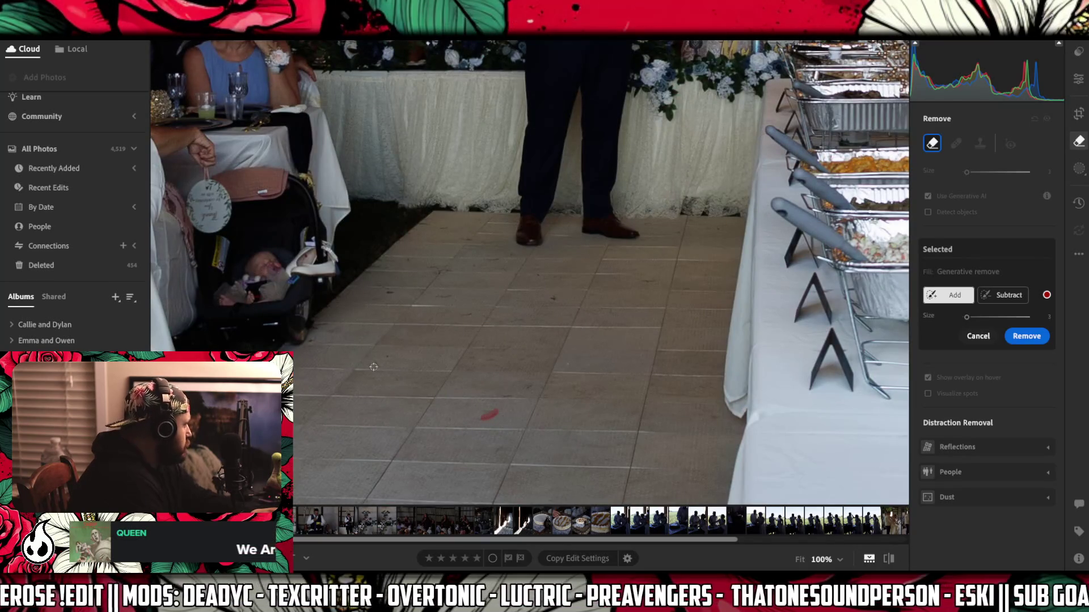
drag(375, 363, 388, 356)
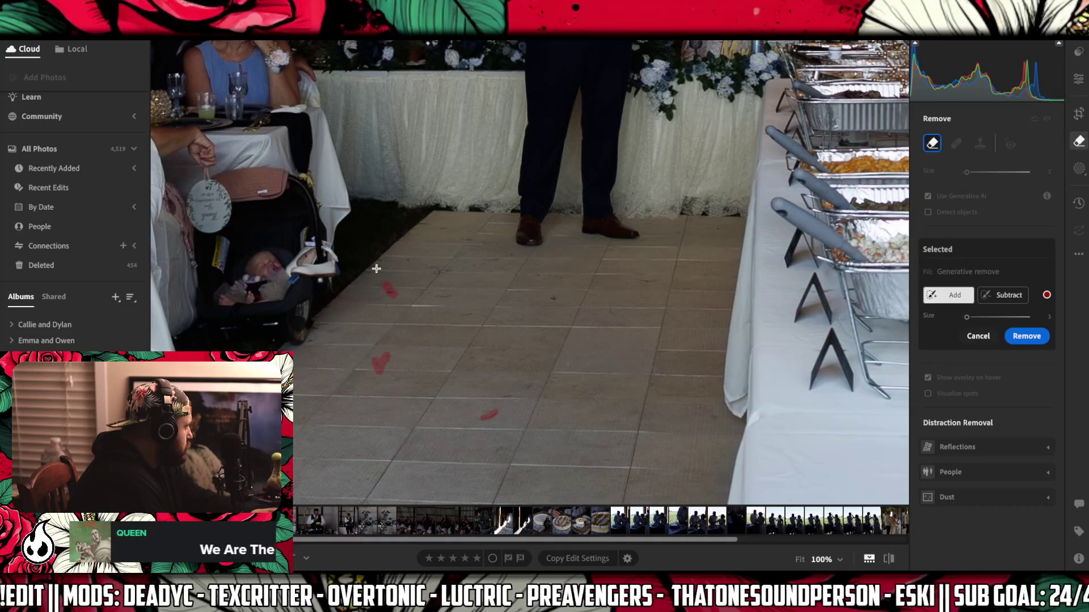
mouse_move(374, 262)
mouse_down()
mouse_move(413, 259)
mouse_move(418, 227)
mouse_move(499, 243)
mouse_up()
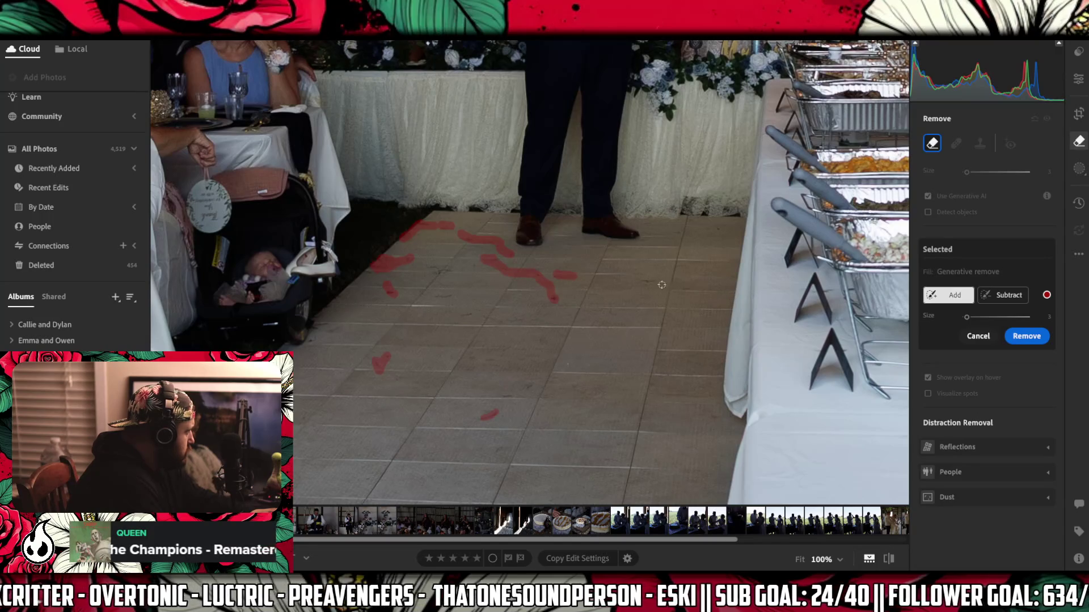
drag(435, 262, 437, 269)
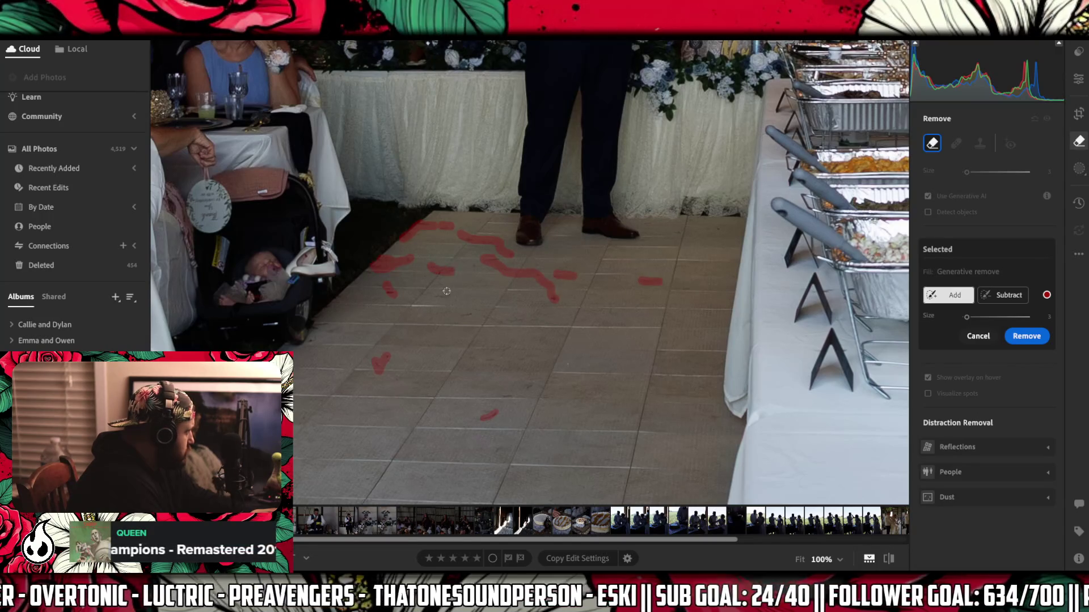
drag(461, 314, 476, 313)
click(474, 265)
- Dab the specks near the food table's edge and paint scuffs on the floor's left side
click(715, 226)
click(677, 231)
click(648, 220)
click(645, 237)
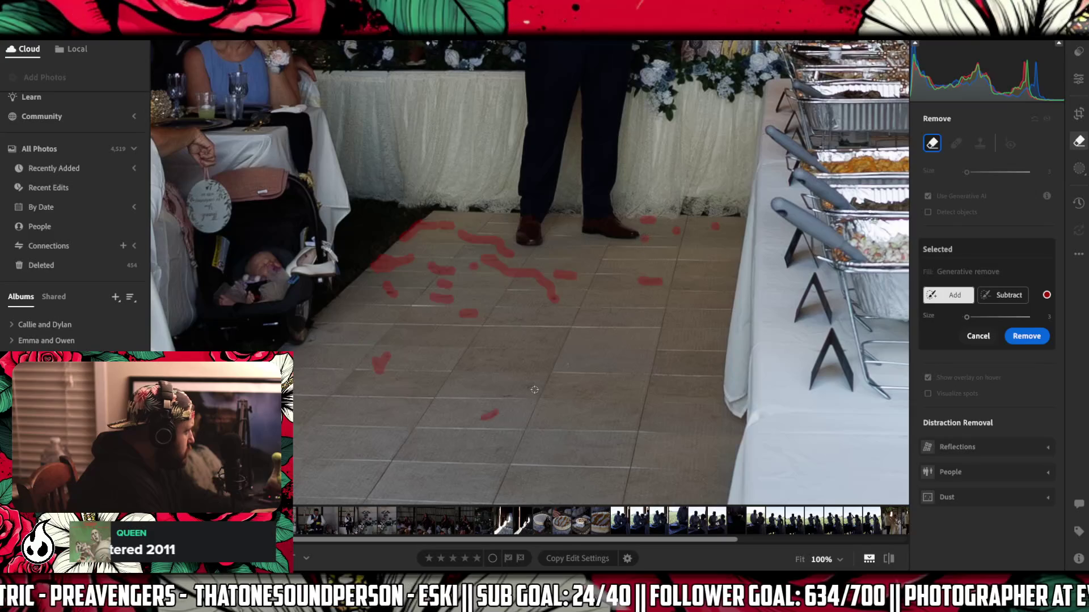
click(531, 386)
drag(499, 394, 518, 393)
drag(514, 342, 502, 353)
drag(315, 322, 311, 341)
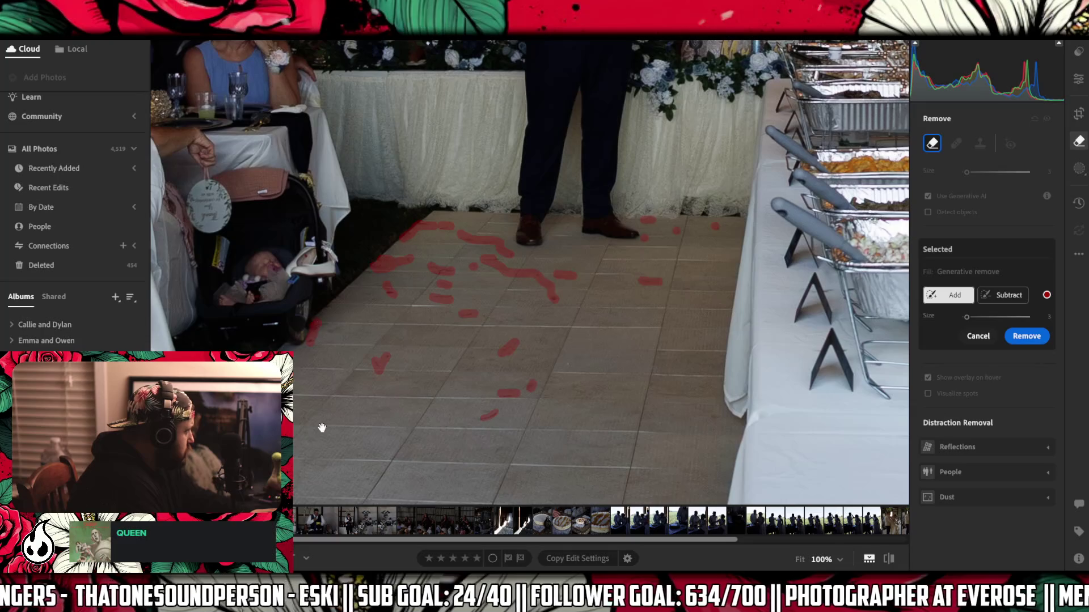
drag(322, 419, 418, 338)
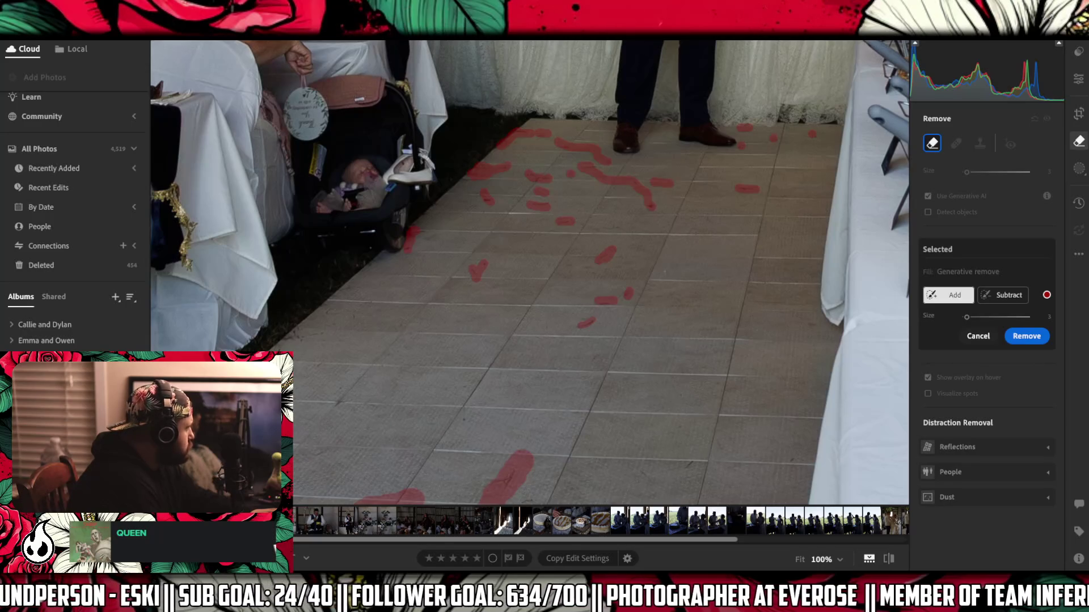
- Brush the remaining red petals at the floor's left edge, upper left, and near the table edge
drag(294, 329, 296, 339)
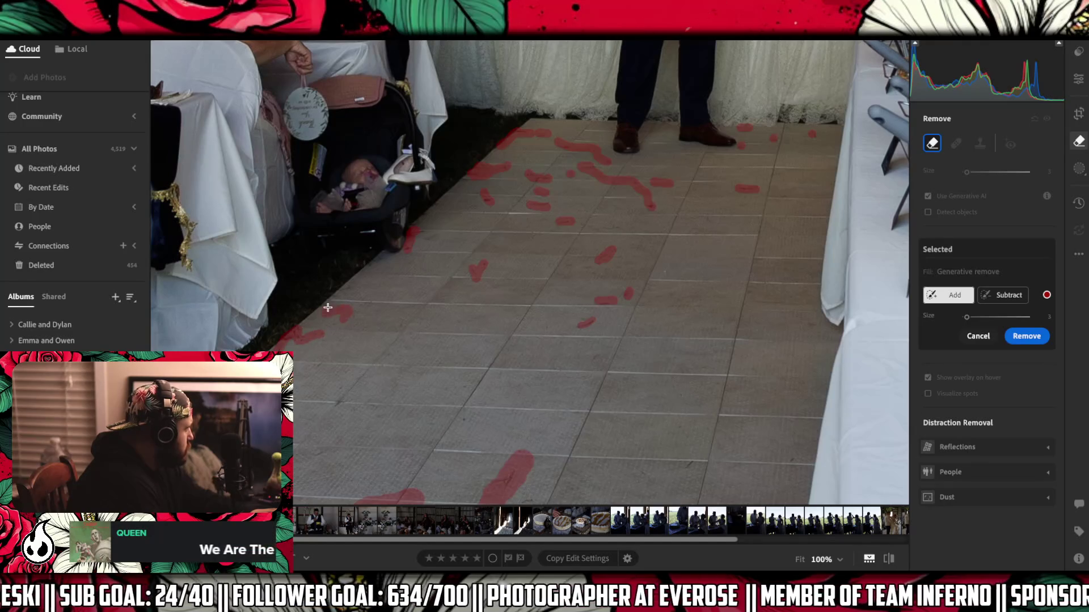
scroll(414, 267, down, 5)
scroll(414, 267, right, 5)
drag(500, 263, 449, 276)
drag(329, 307, 356, 293)
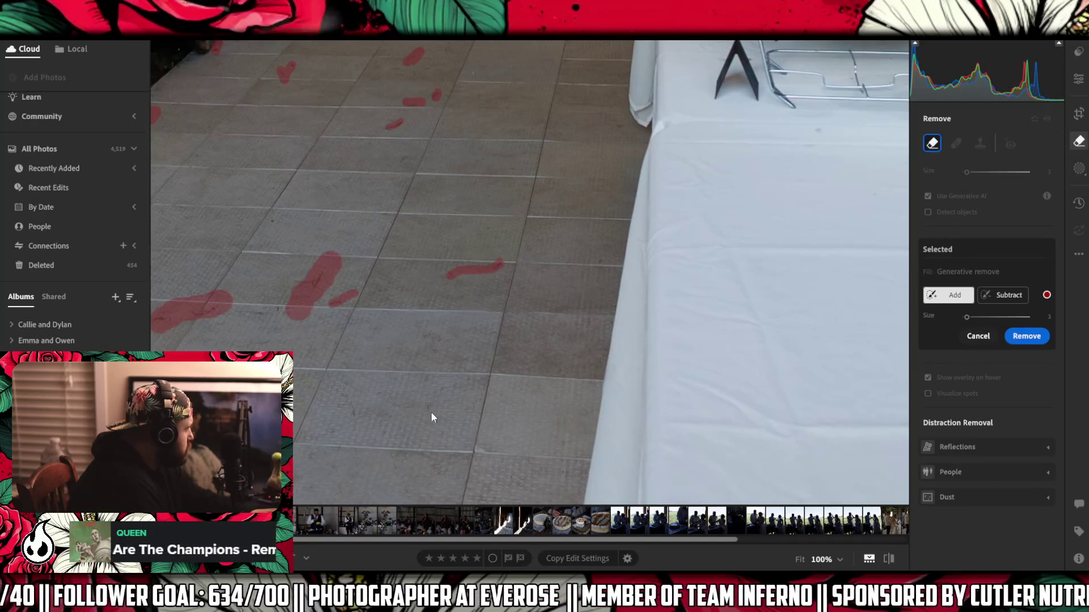
scroll(627, 219, left, 10)
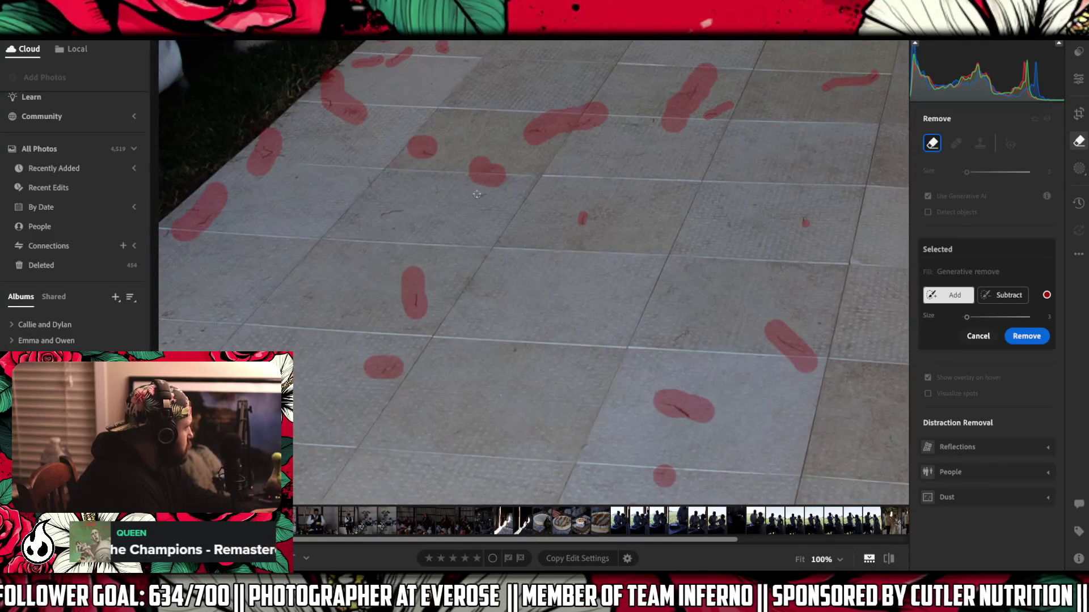
mouse_move(397, 211)
mouse_down()
mouse_move(381, 214)
mouse_move(369, 174)
mouse_up()
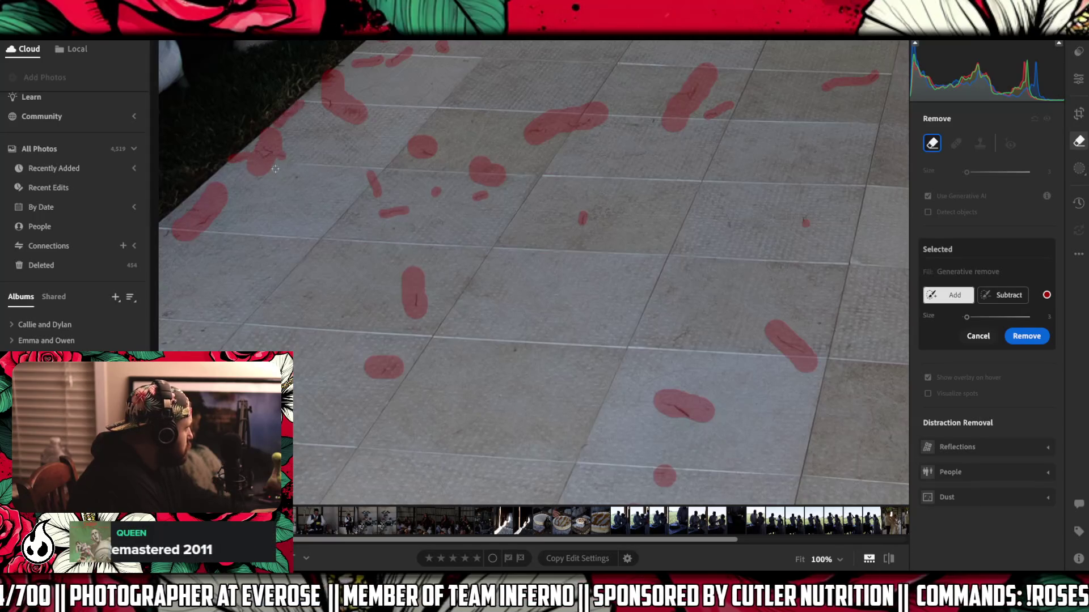
drag(283, 133, 625, 197)
click(529, 275)
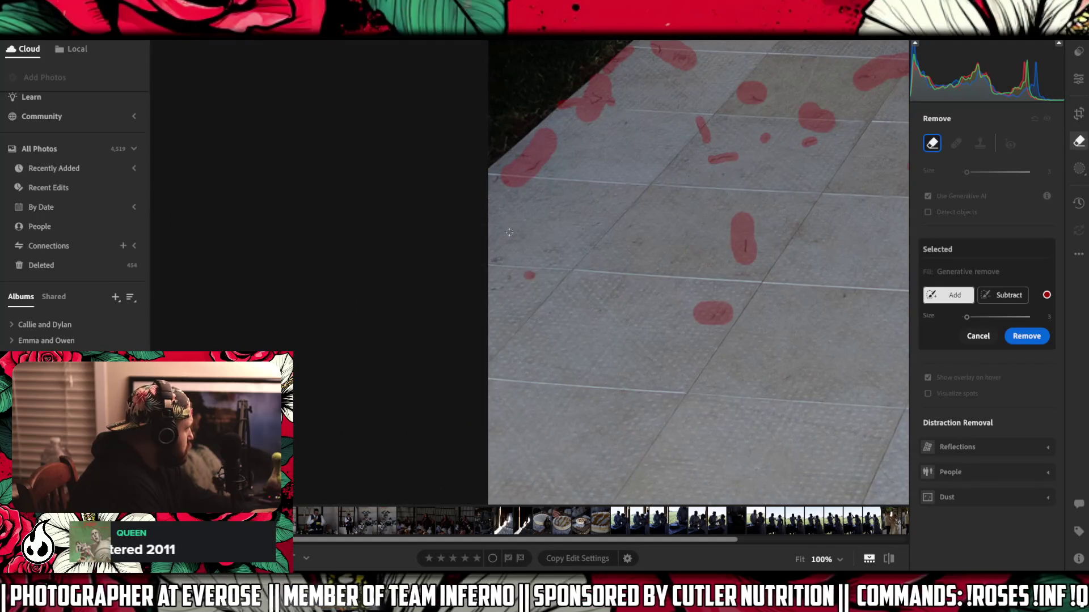
scroll(705, 308, down, 10)
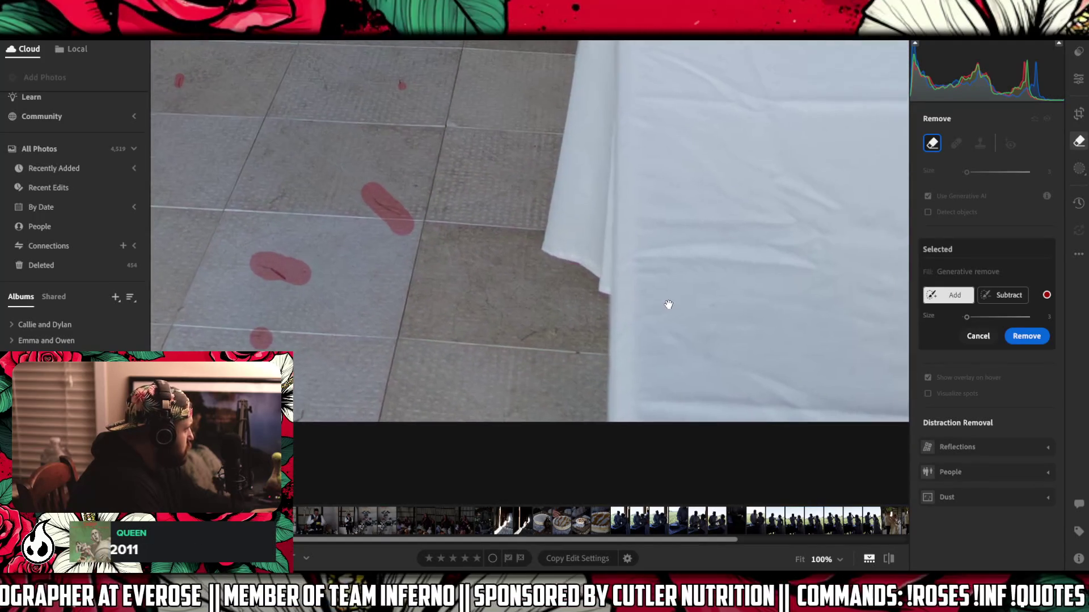
drag(517, 339, 548, 330)
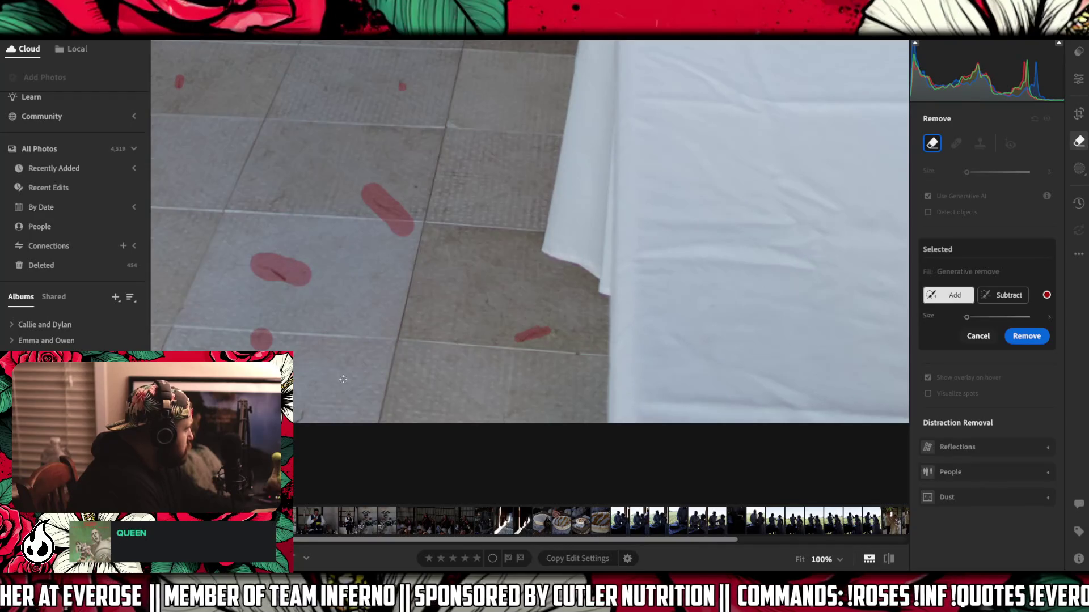
- Fit the photo back in view and run generative Remove on the brushed petals
key(z)
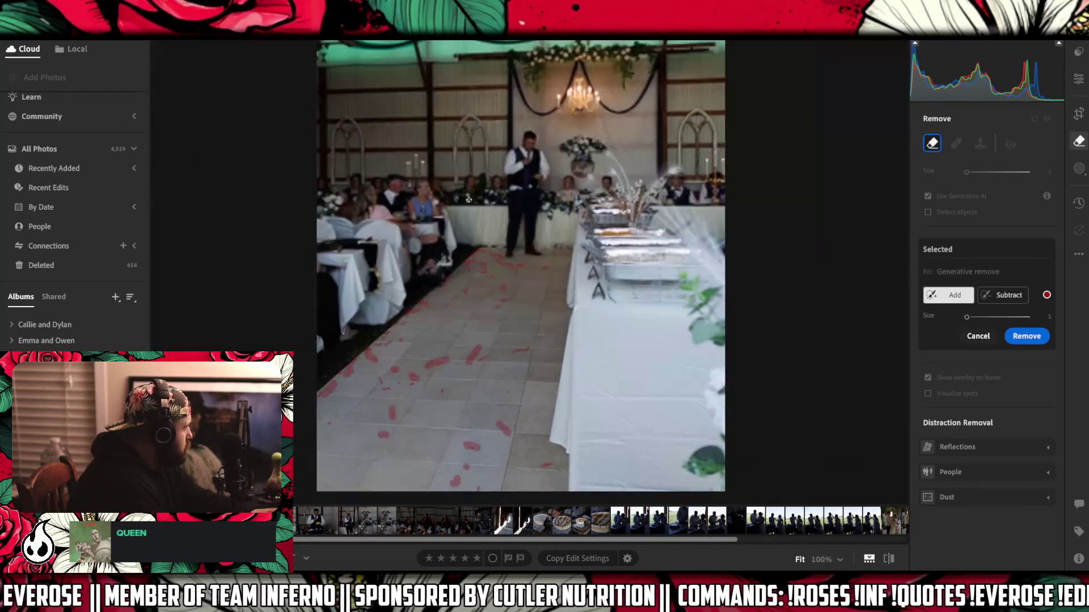
click(1027, 337)
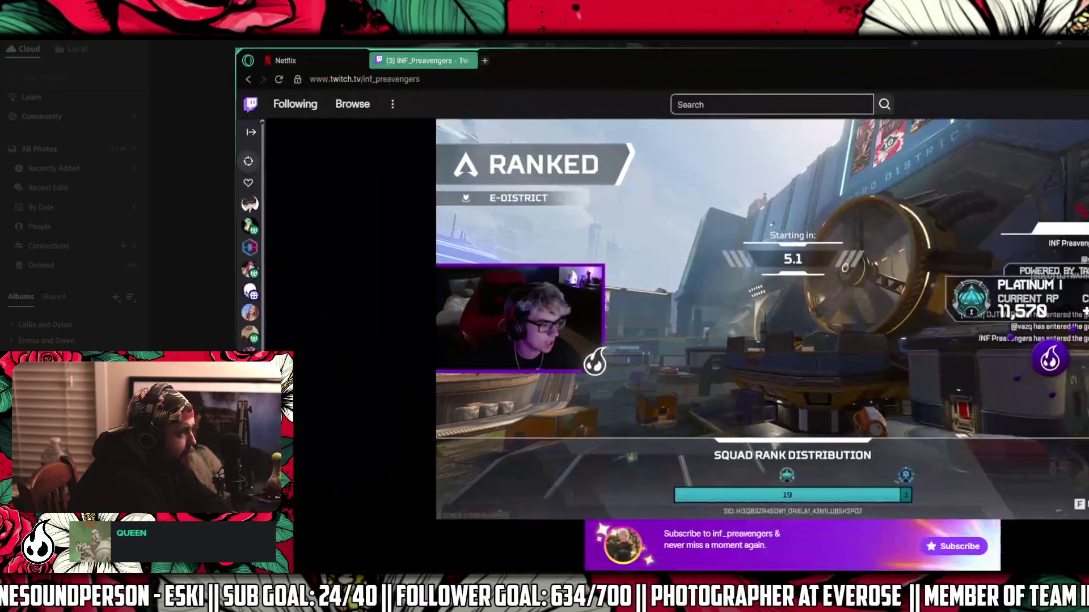
mouse_move(1088, 72)
mouse_down()
mouse_move(1038, 72)
mouse_move(1088, 72)
mouse_up()
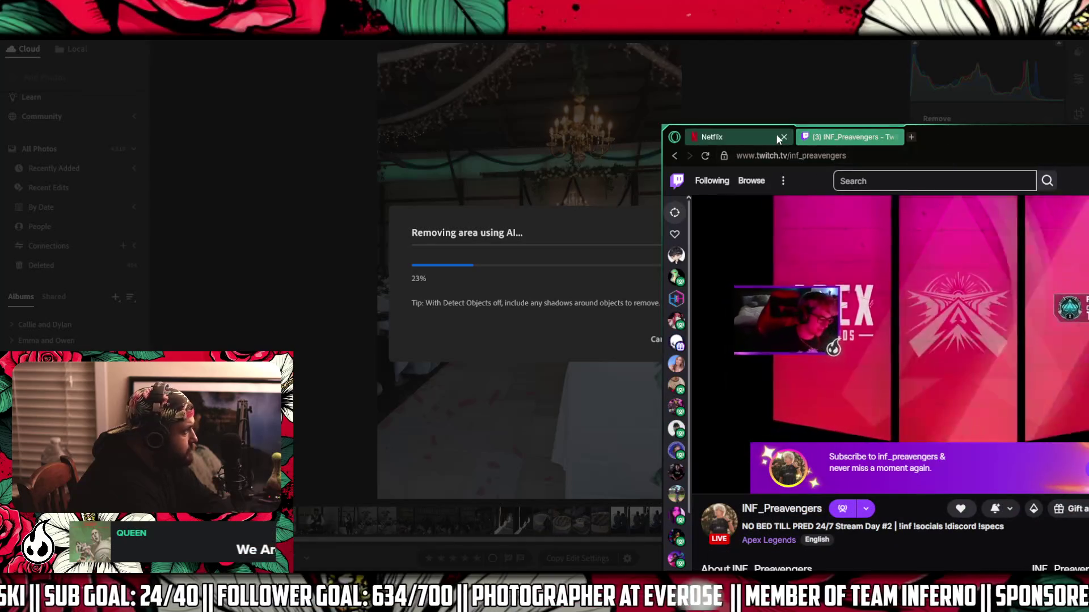
- Close the Netflix tab and shrink the Twitch stream window into the top-right corner
click(788, 137)
mouse_move(928, 138)
mouse_down()
mouse_move(650, 38)
mouse_move(750, 70)
mouse_move(736, 12)
mouse_up()
drag(899, 40, 894, 307)
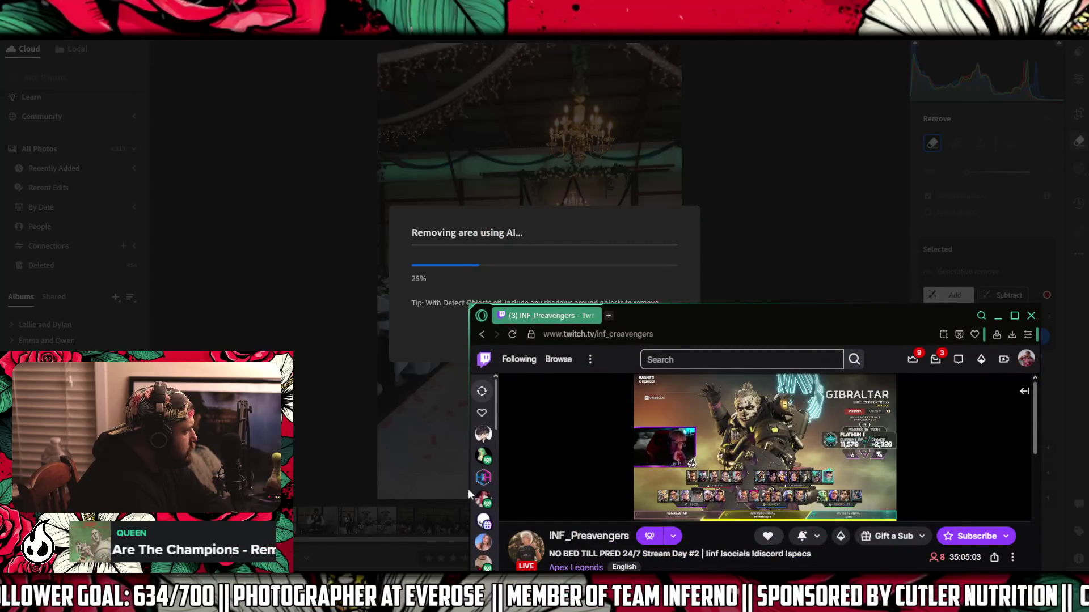
drag(469, 489, 665, 489)
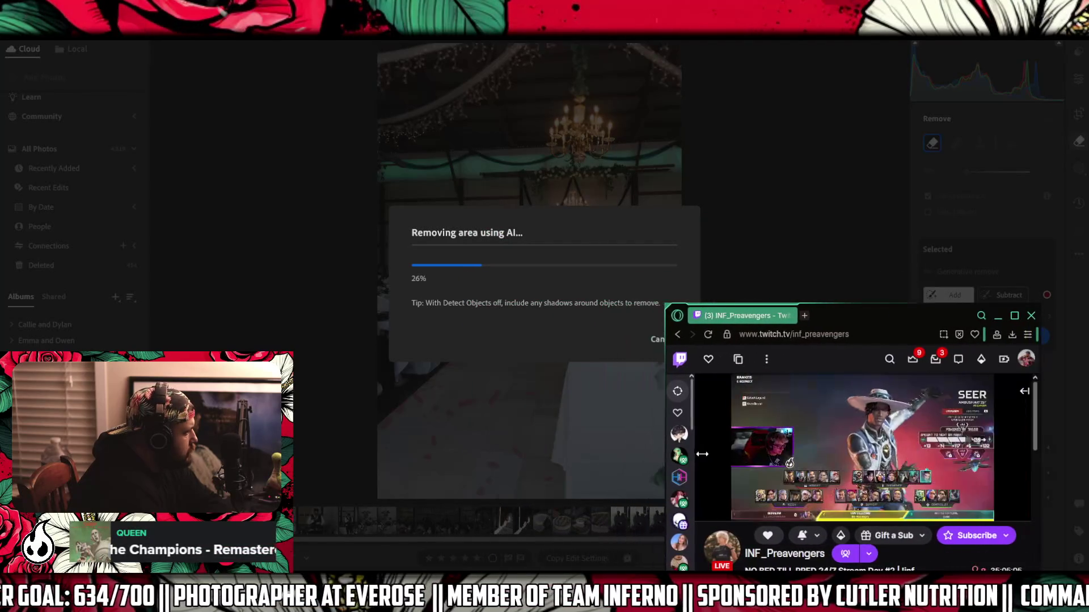
mouse_move(896, 314)
mouse_down()
mouse_move(883, 96)
mouse_move(869, 73)
mouse_up()
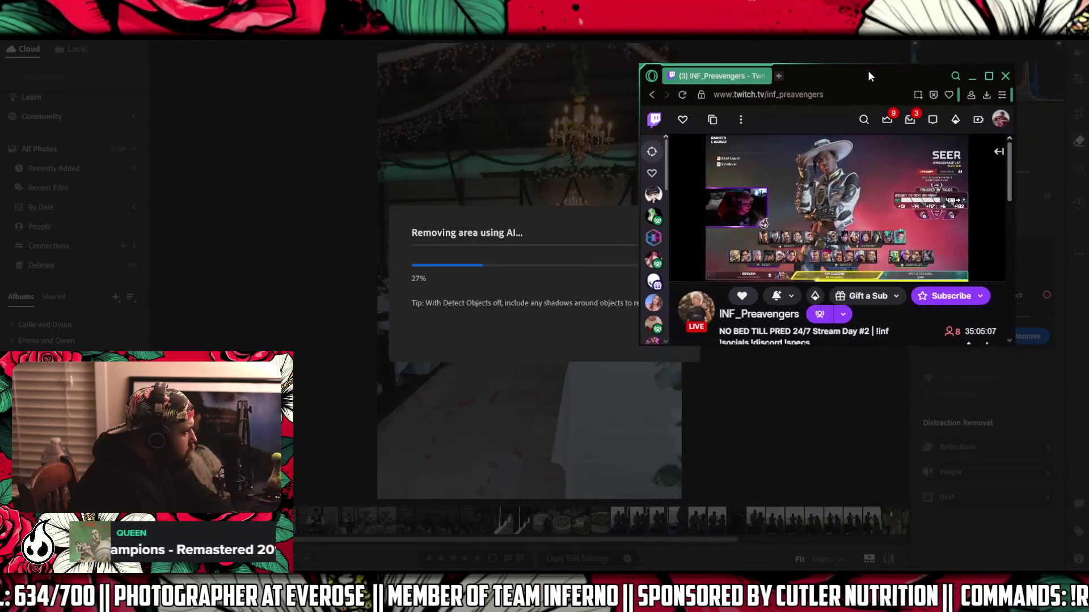
drag(837, 345, 837, 369)
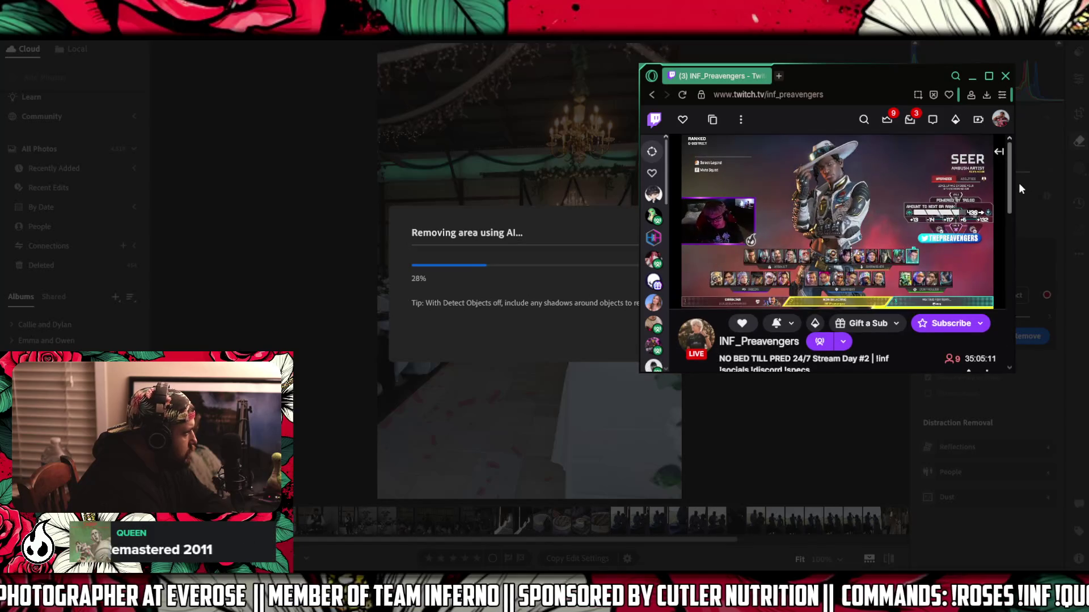
scroll(1010, 193, down, 1)
drag(1009, 193, 1010, 189)
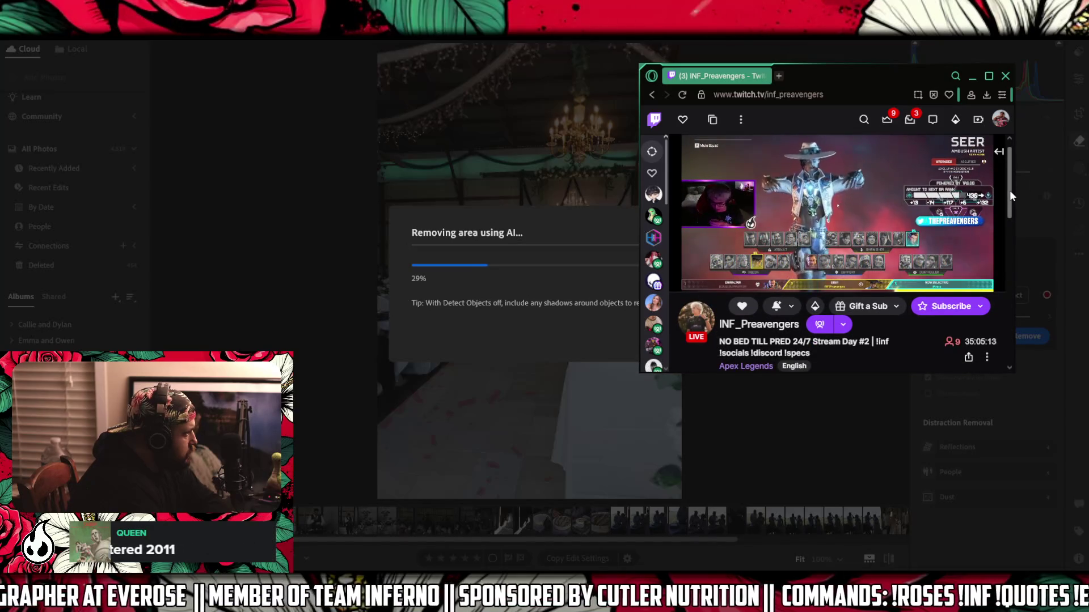
drag(835, 69, 910, 2)
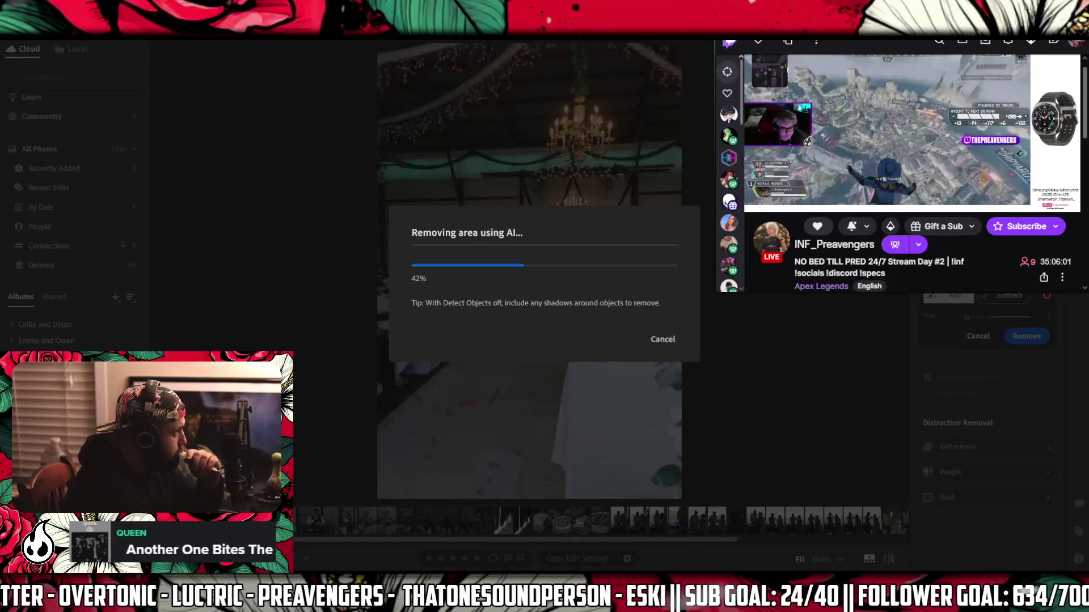
- Hide the Twitch stream window so Lightroom's removal progress is fully visible
mouse_move(879, 161)
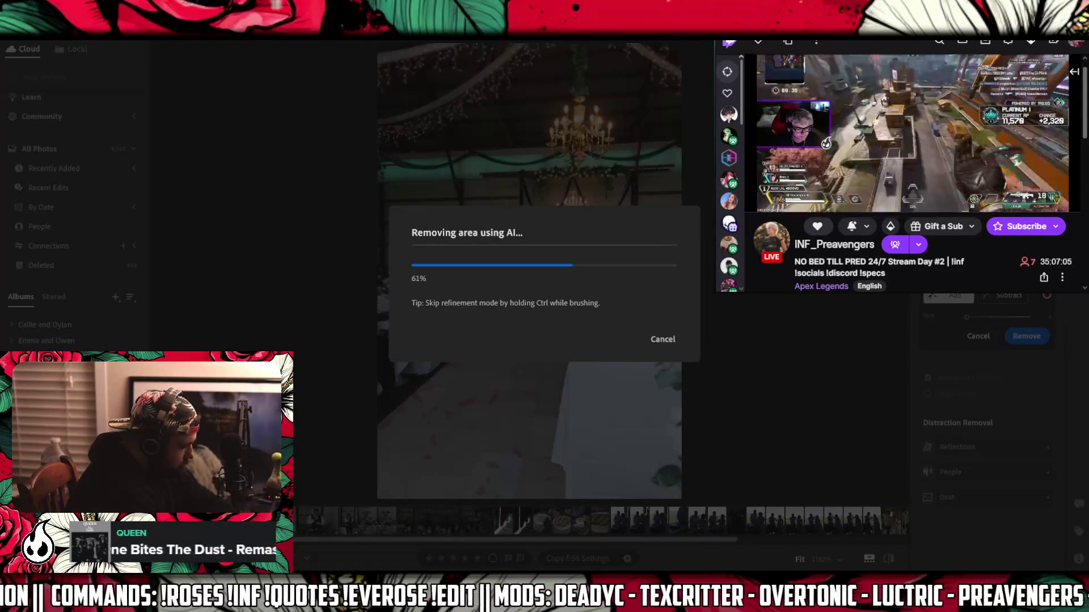
mouse_move(854, 167)
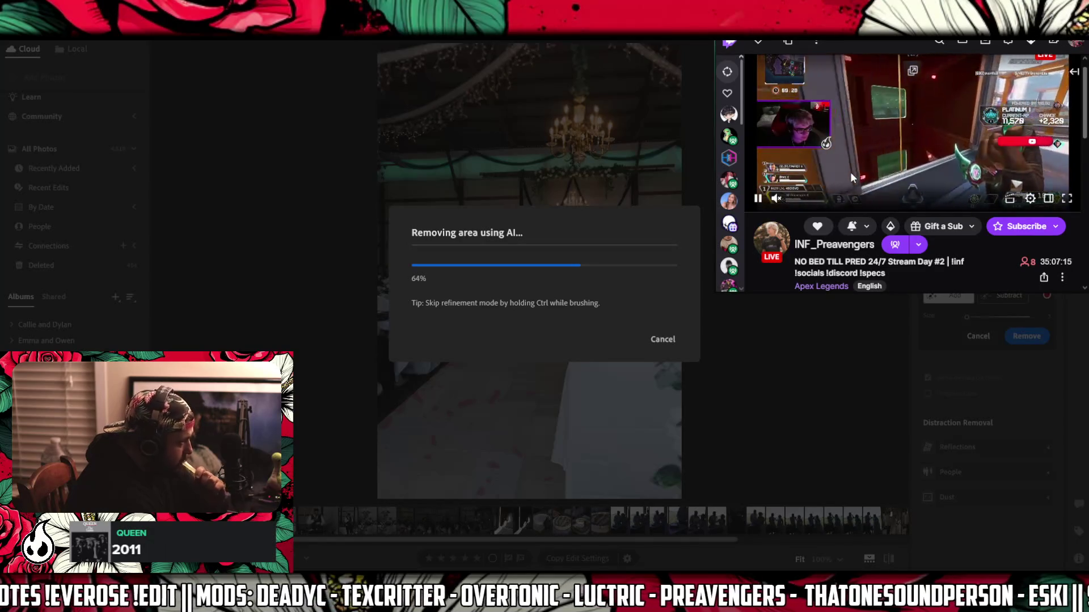
right_click(851, 177)
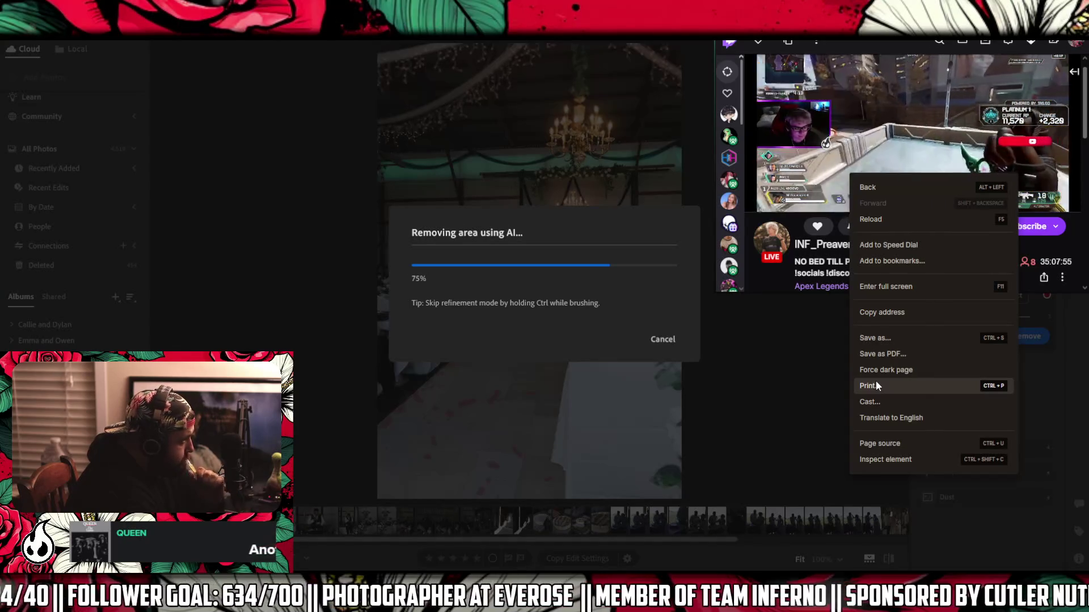
click(791, 348)
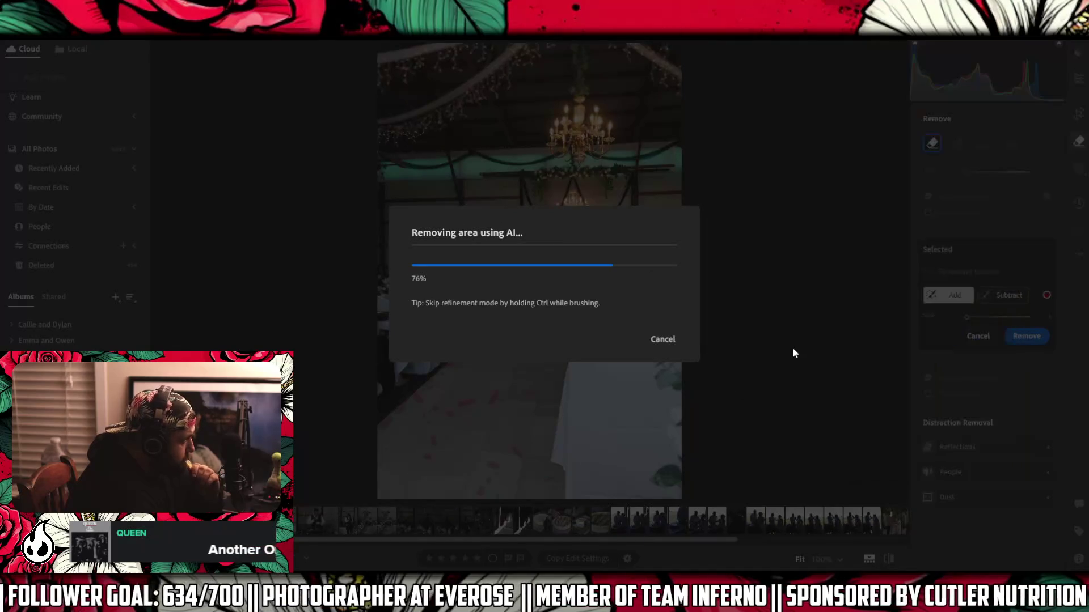
- Restore the Twitch stream window from the taskbar while the removal keeps processing
click(621, 510)
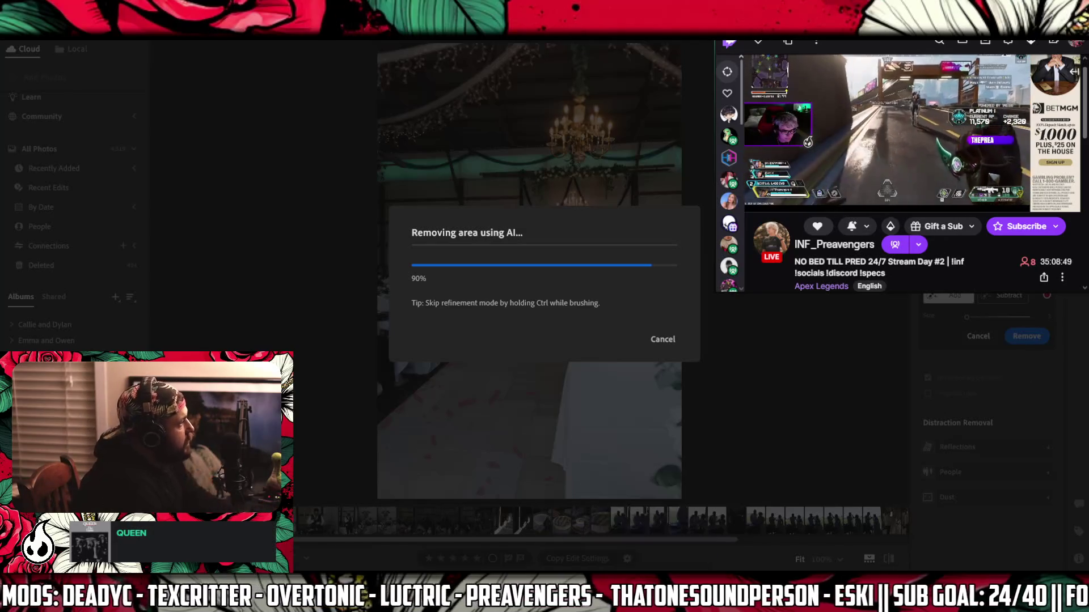
- Unmute the Twitch player's audio and open the notifications panel from the top bar
mouse_move(1006, 94)
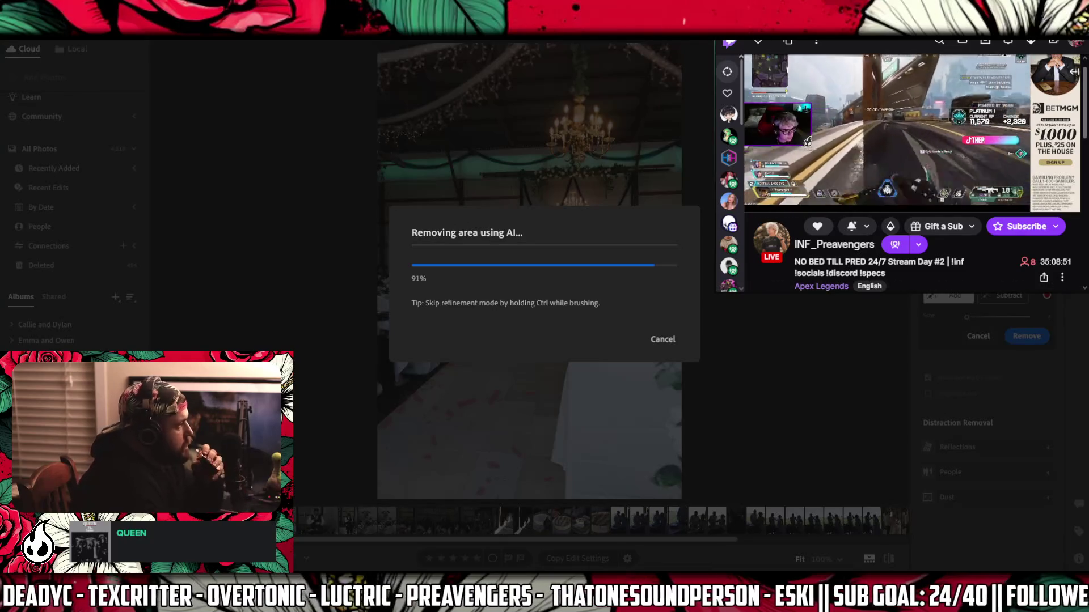
click(780, 202)
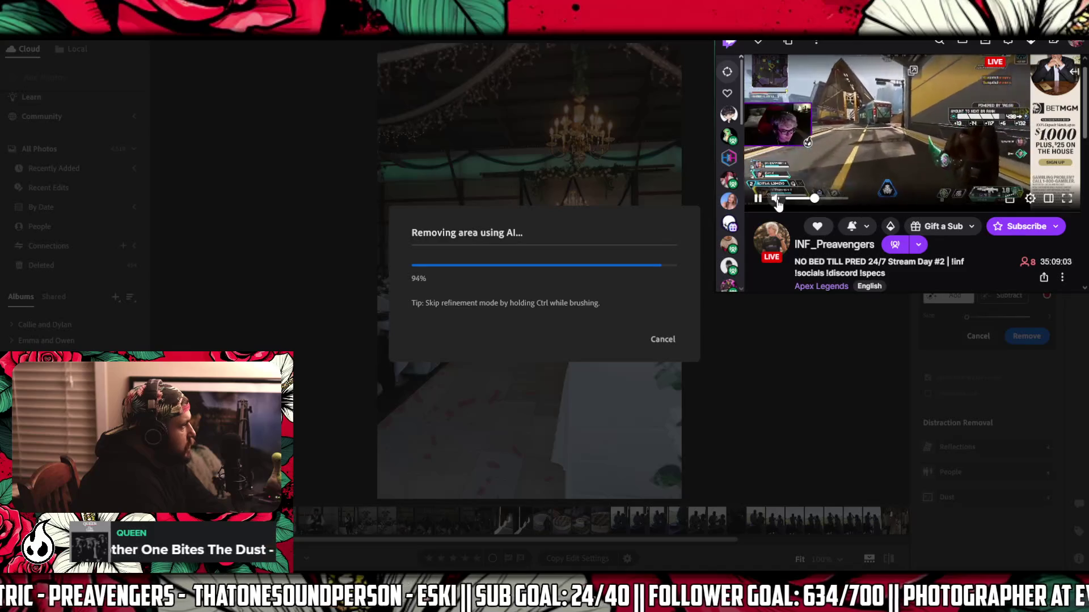
click(985, 42)
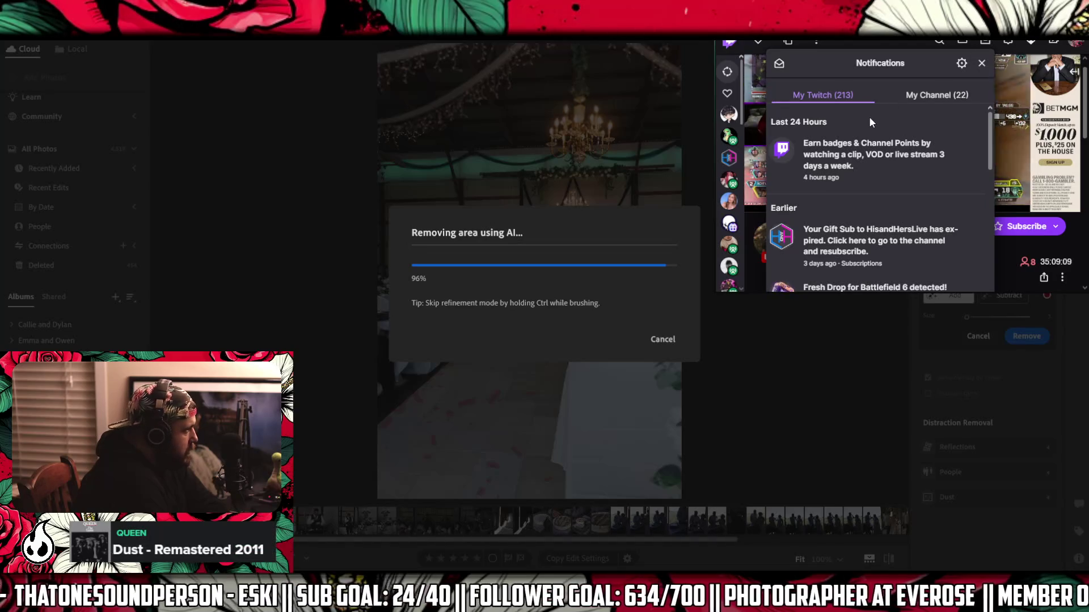
- Check the My Channel notifications tab, then close the notifications panel
scroll(871, 119, down, 2)
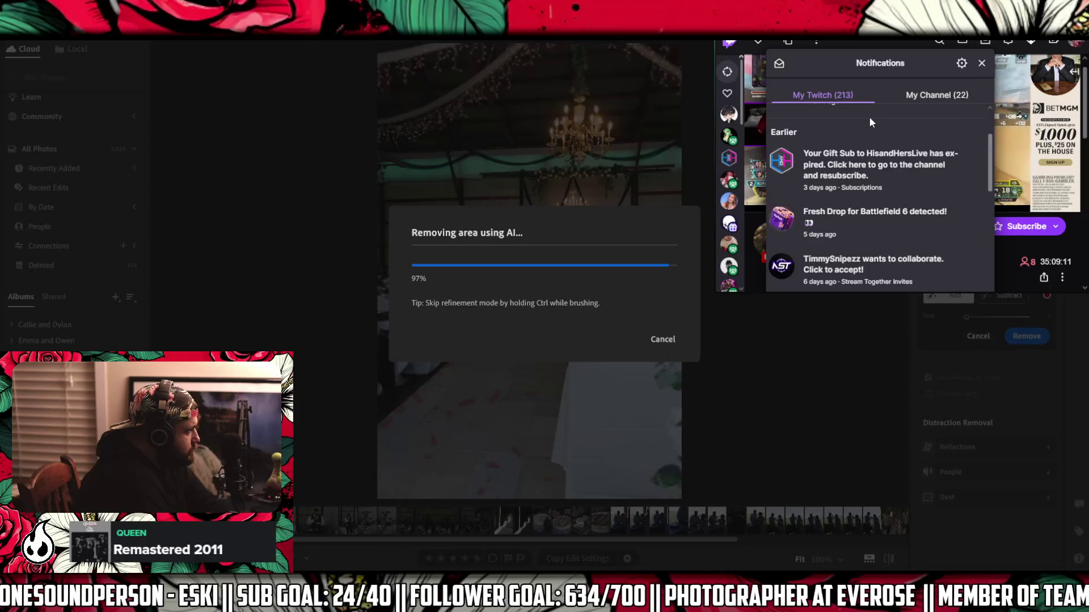
scroll(870, 120, up, 2)
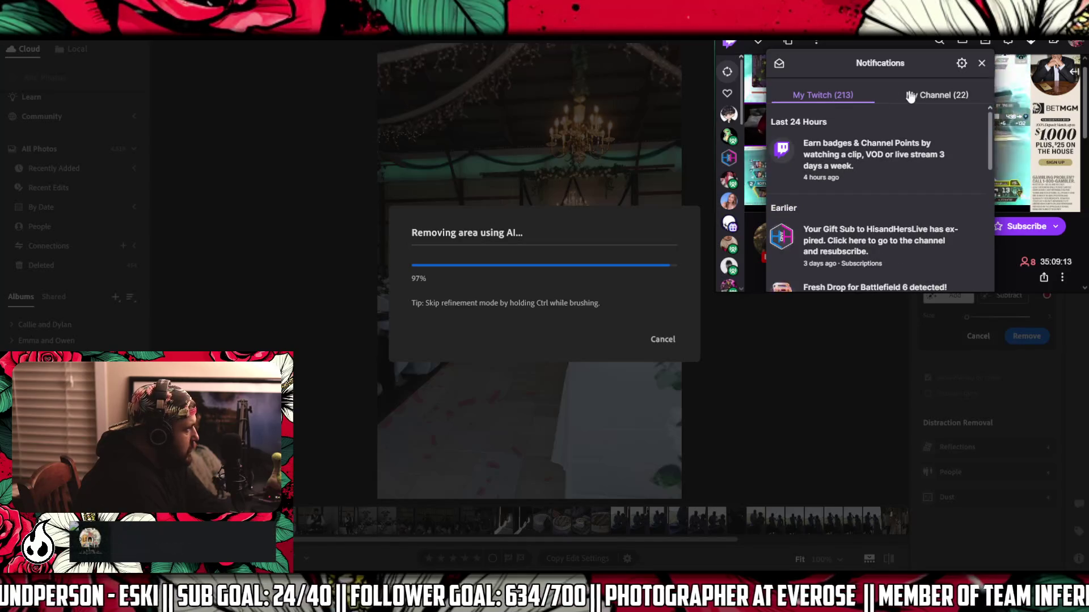
click(910, 96)
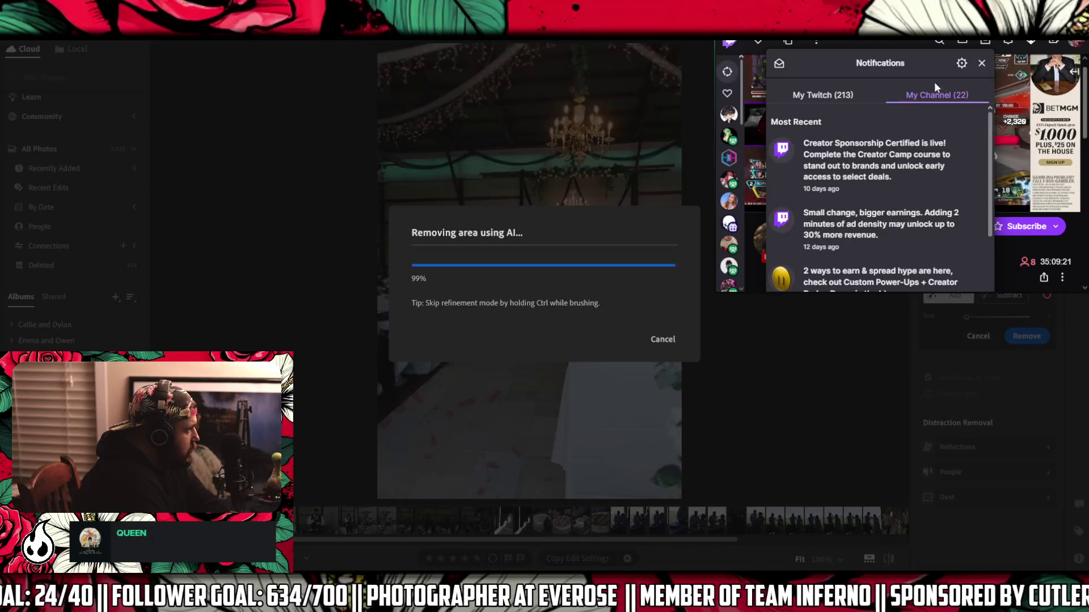
click(982, 64)
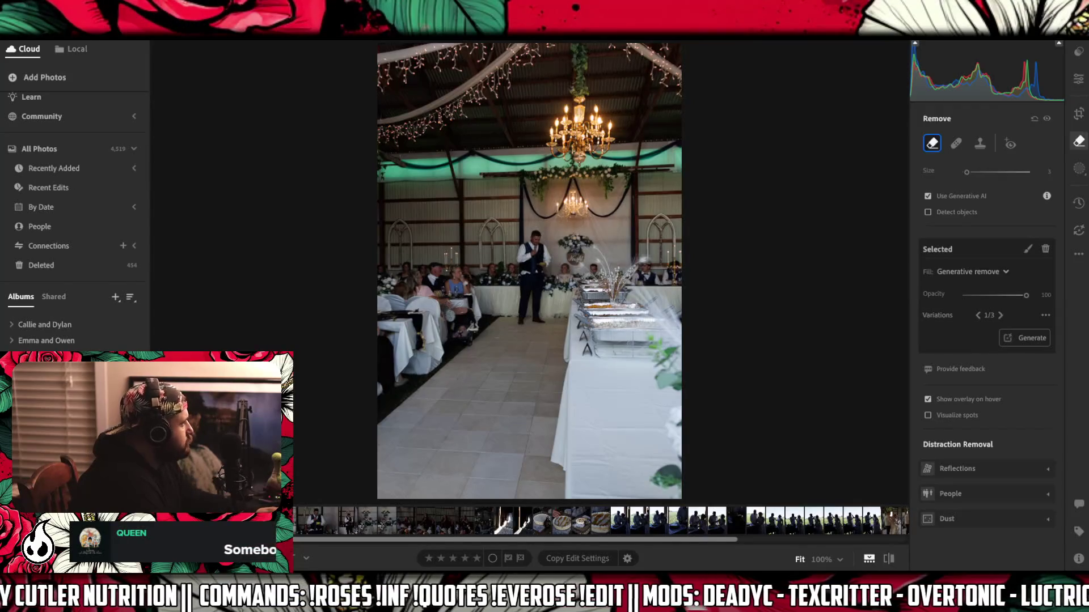
- Advance to the groom's speech photo and begin cropping it
key(Right)
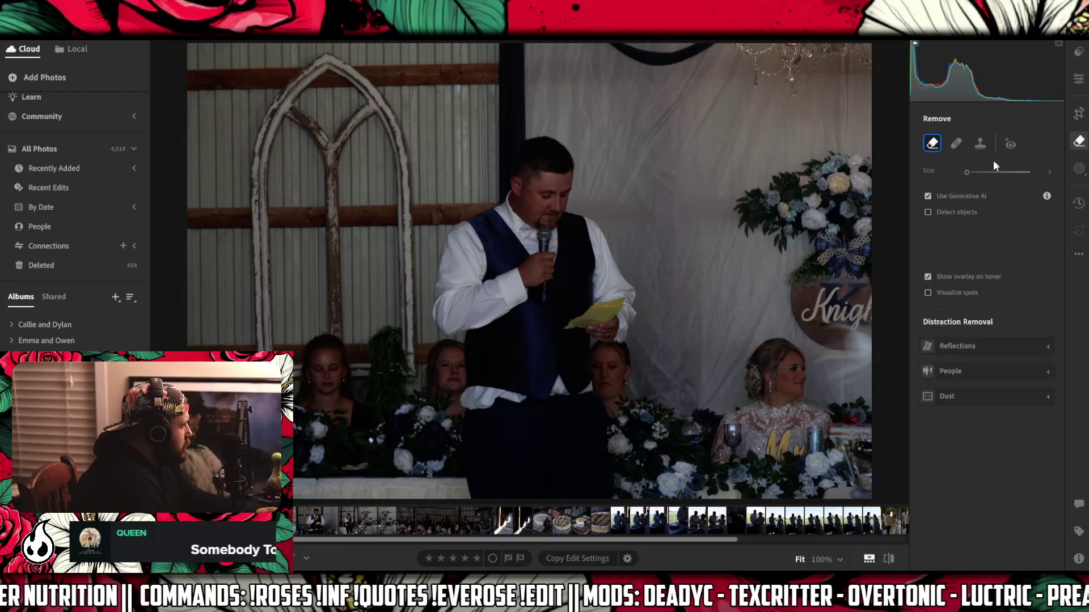
click(1078, 112)
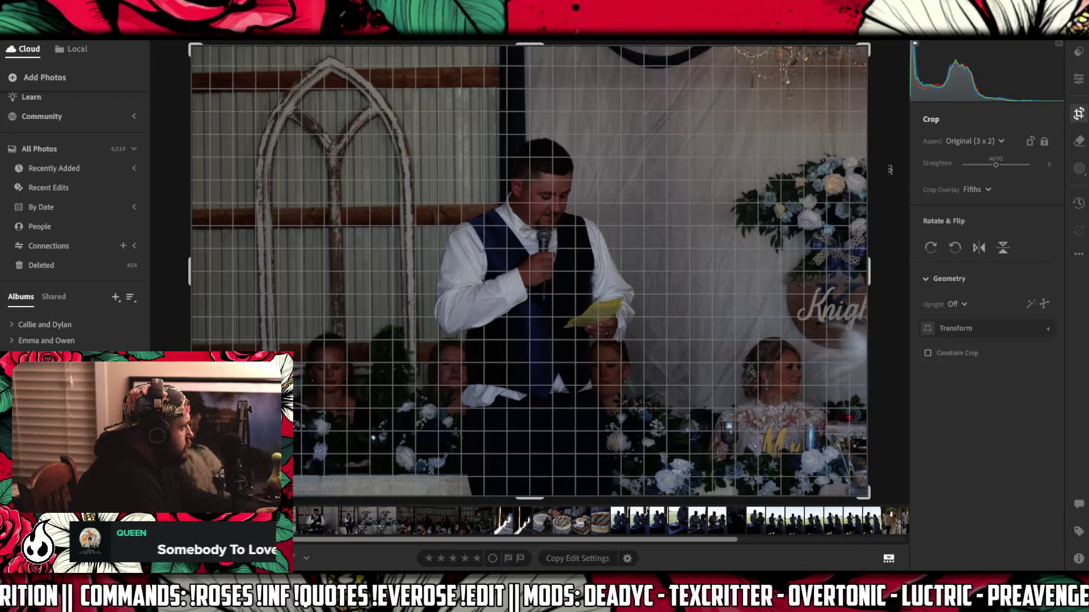
- Level the groom-speech photo by 0.68°, narrow the 3 x 2 crop from the left, and commit it
drag(889, 173, 889, 179)
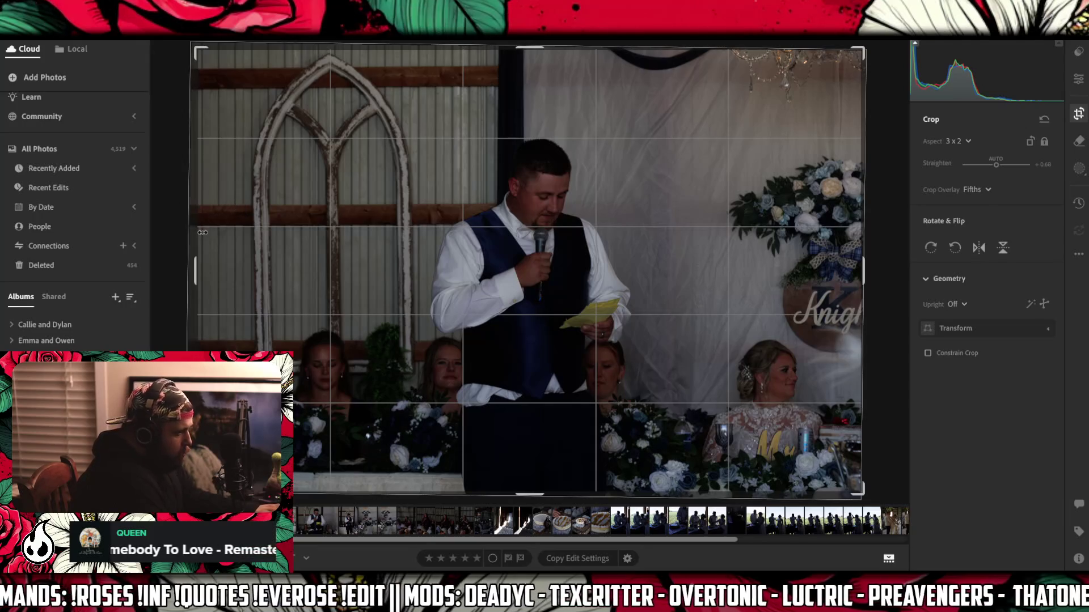
drag(196, 275, 200, 274)
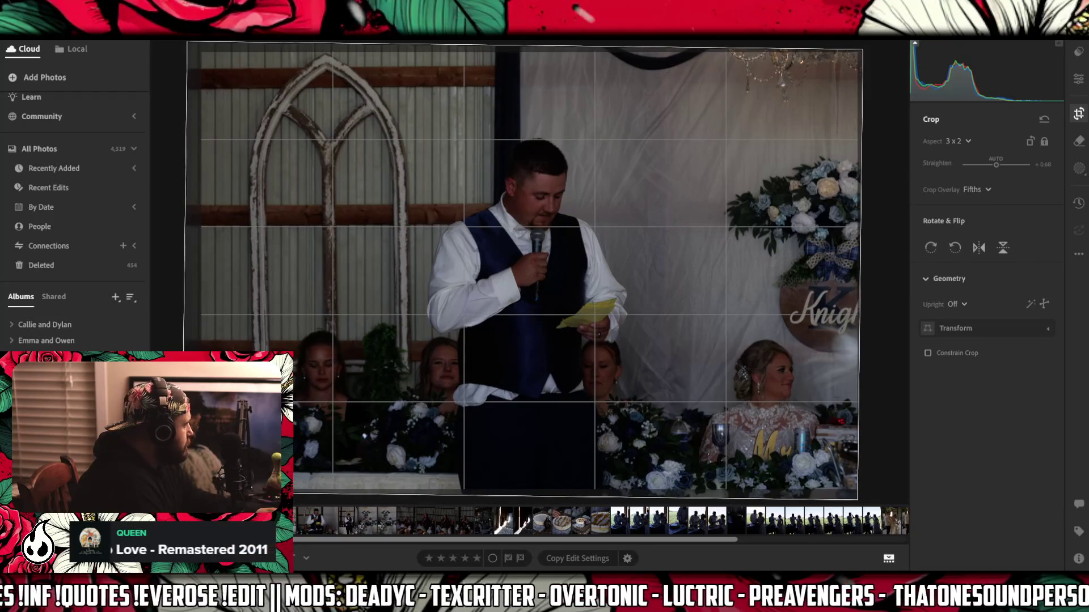
click(1078, 141)
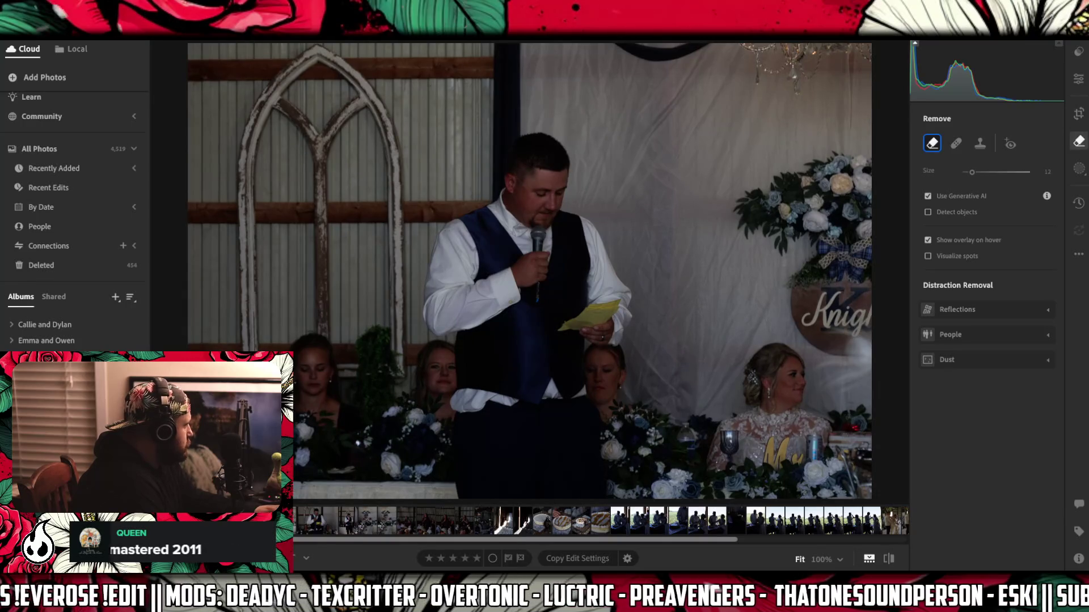
- Run a generative removal on the brushed distraction in the groom-speech photo
click(549, 390)
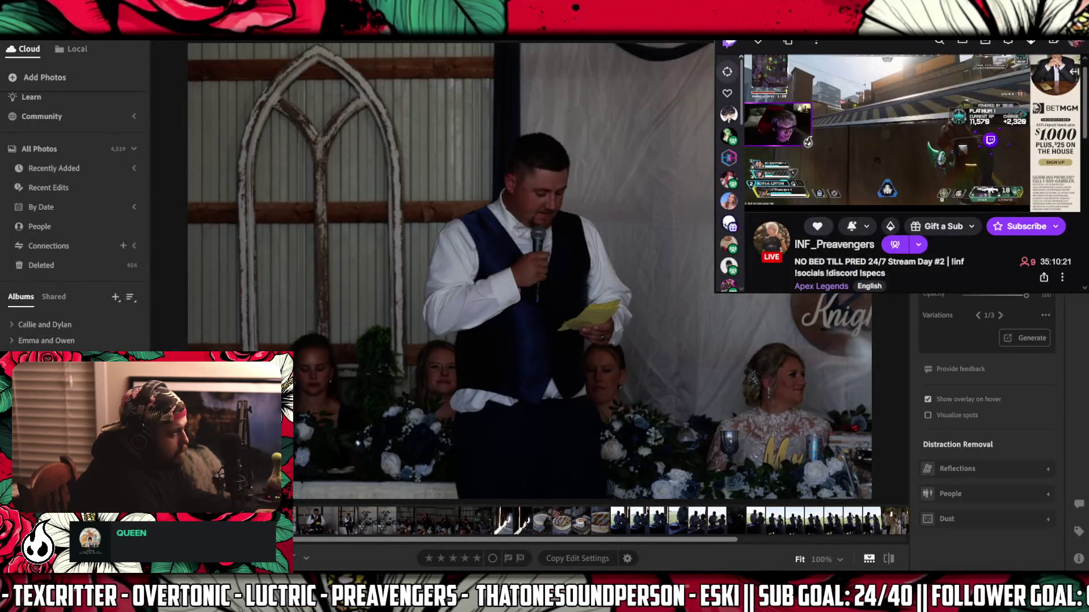
click(1074, 71)
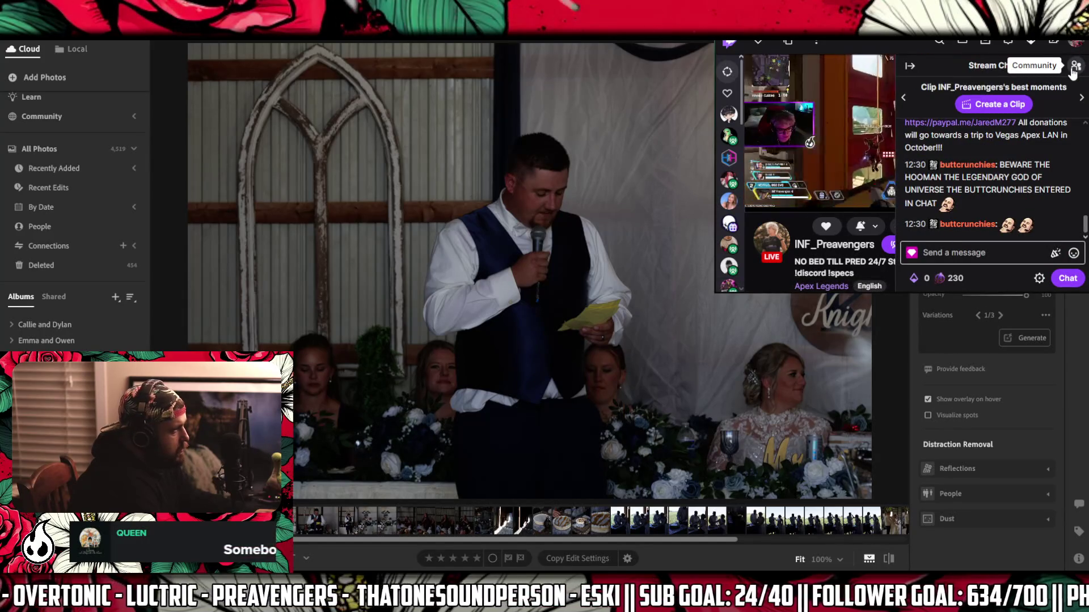
click(957, 278)
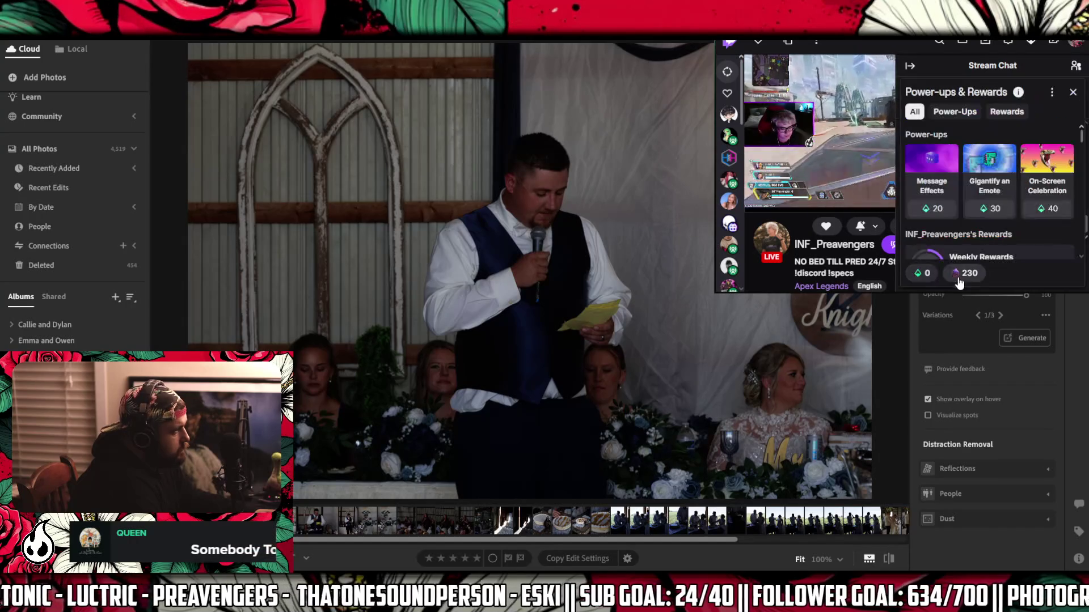
scroll(998, 244, down, 5)
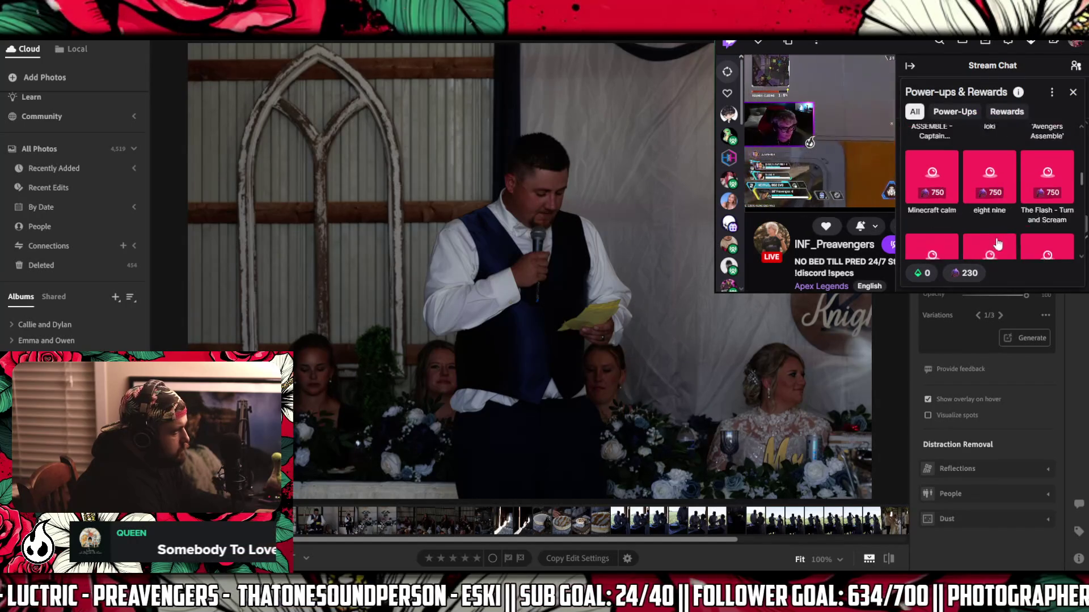
scroll(987, 227, up, 3)
scroll(964, 190, up, 2)
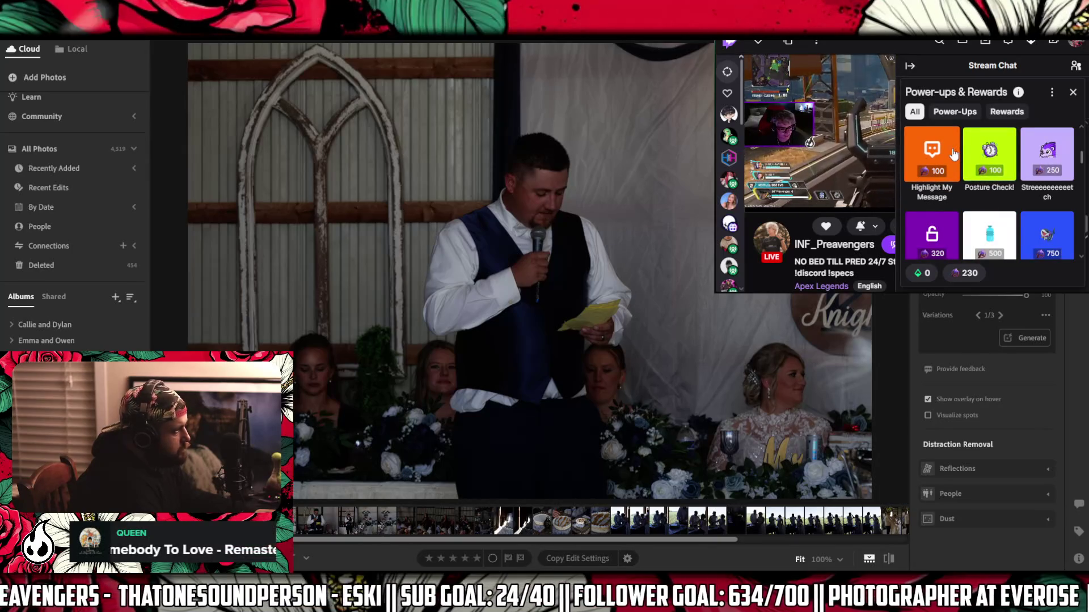
click(1072, 92)
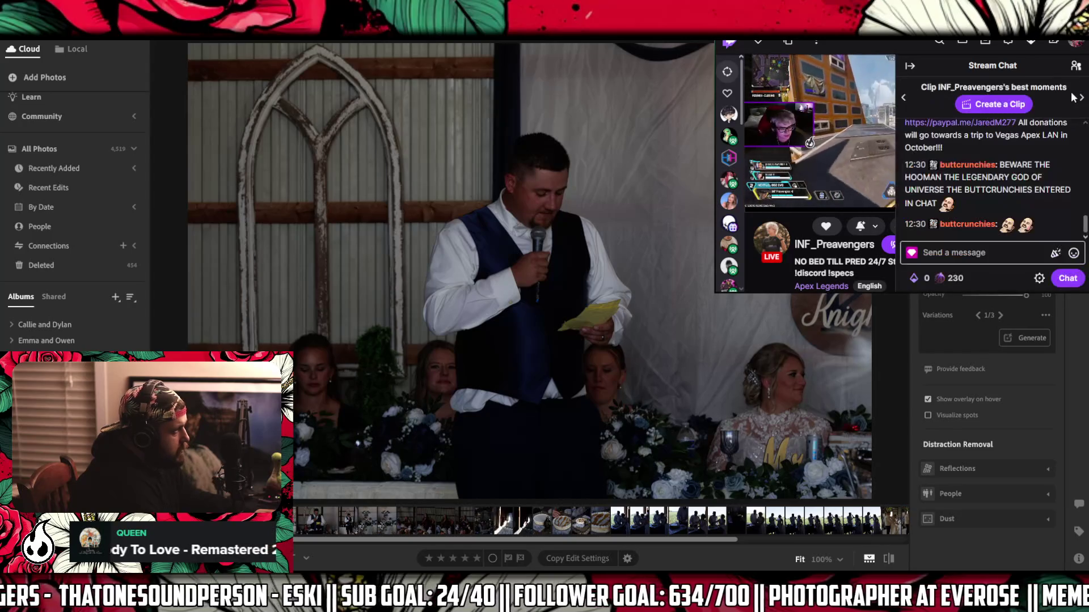
click(910, 66)
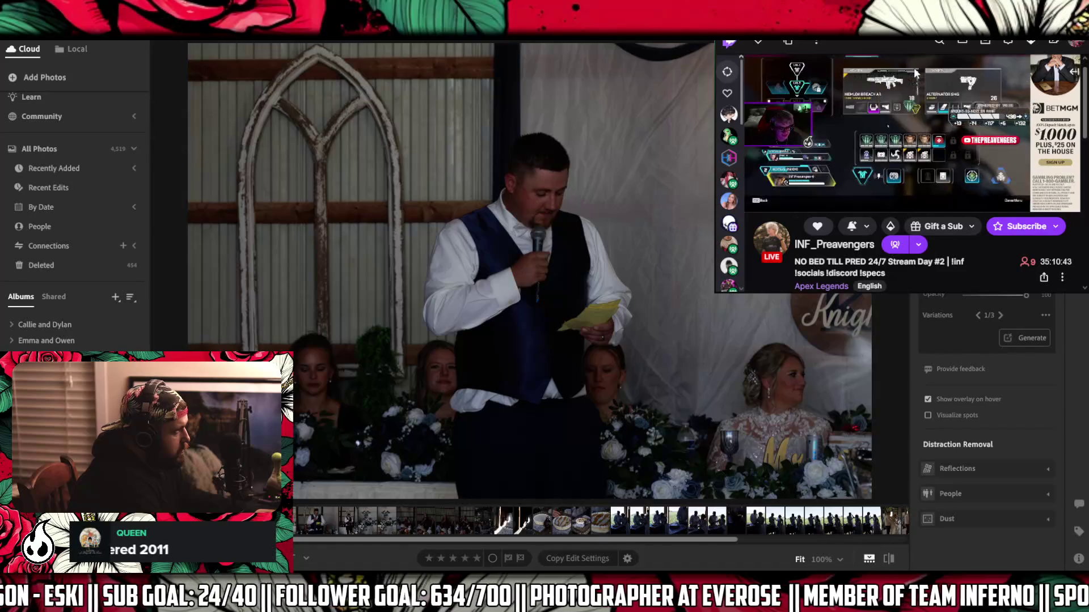
mouse_move(914, 72)
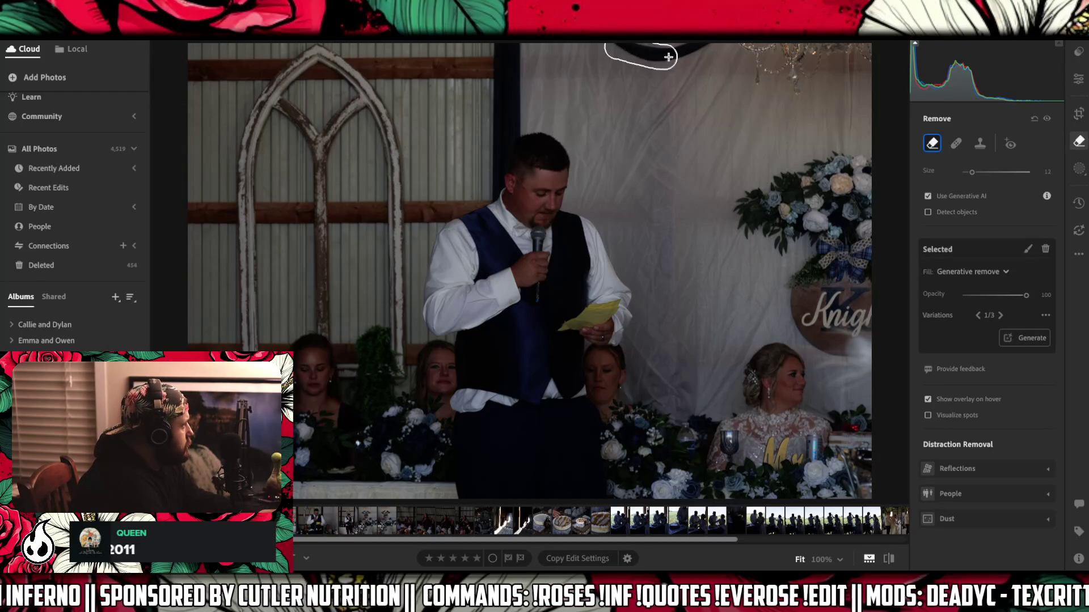
- Paint over the dark drape edge along the photo's top for generative removal
drag(700, 47, 700, 48)
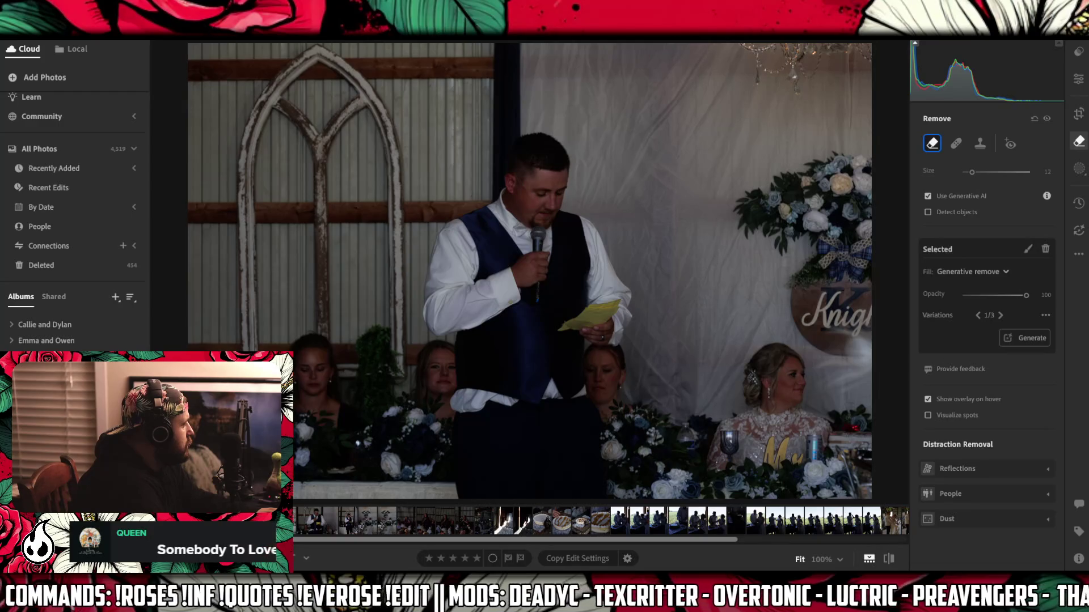
- Advance to the photo of the bride and groom seated beneath the Knight sign
key(Right)
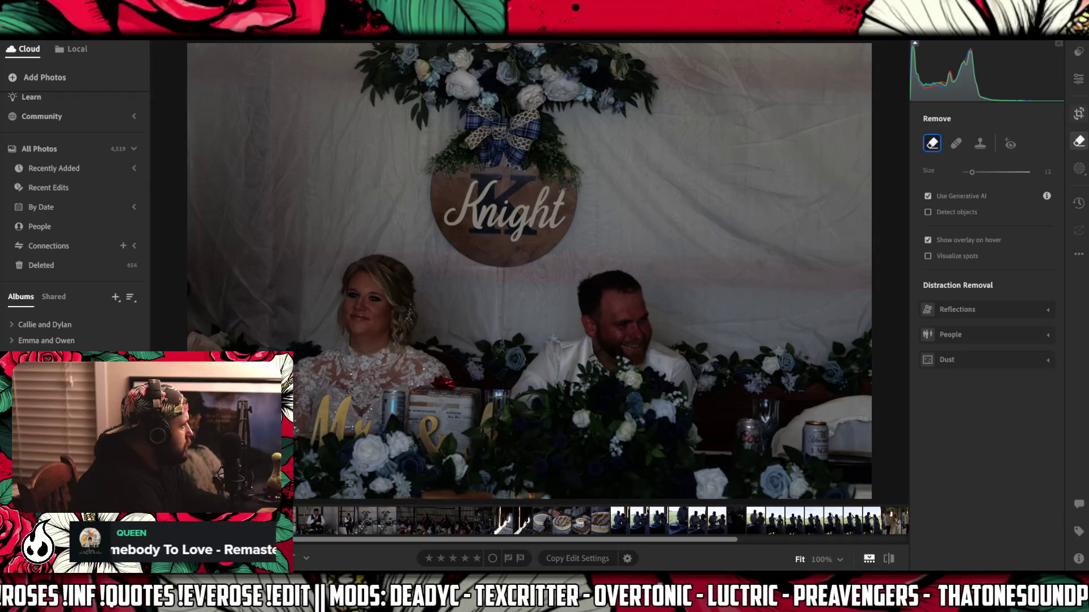
- Straighten the seated-couple photo by -1.45° and crop it tightly at 3 x 2 around the couple and sign
key(c)
drag(895, 191, 866, 196)
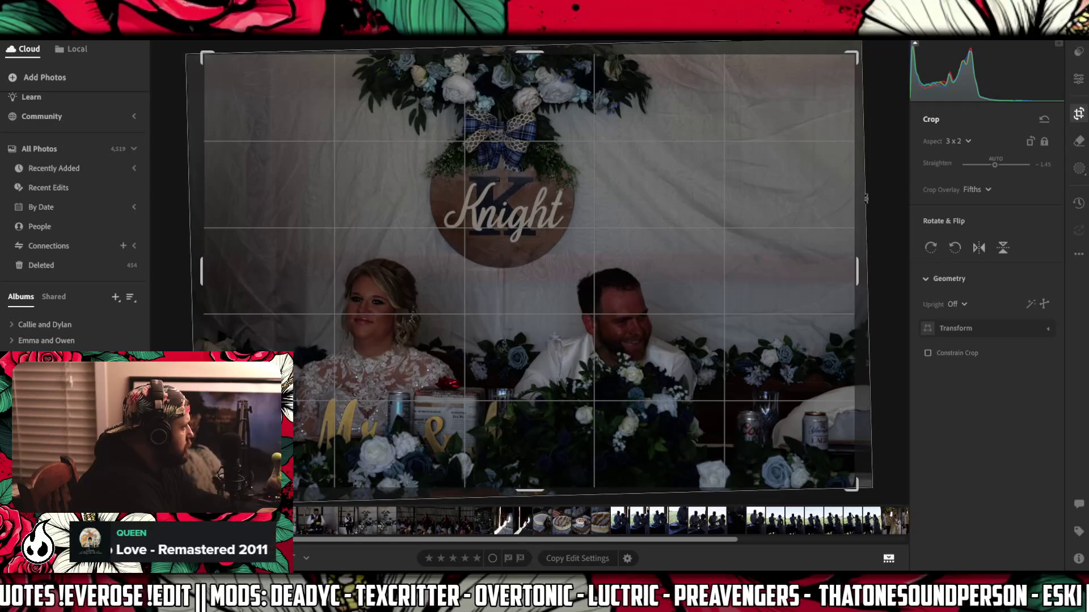
drag(853, 255, 828, 252)
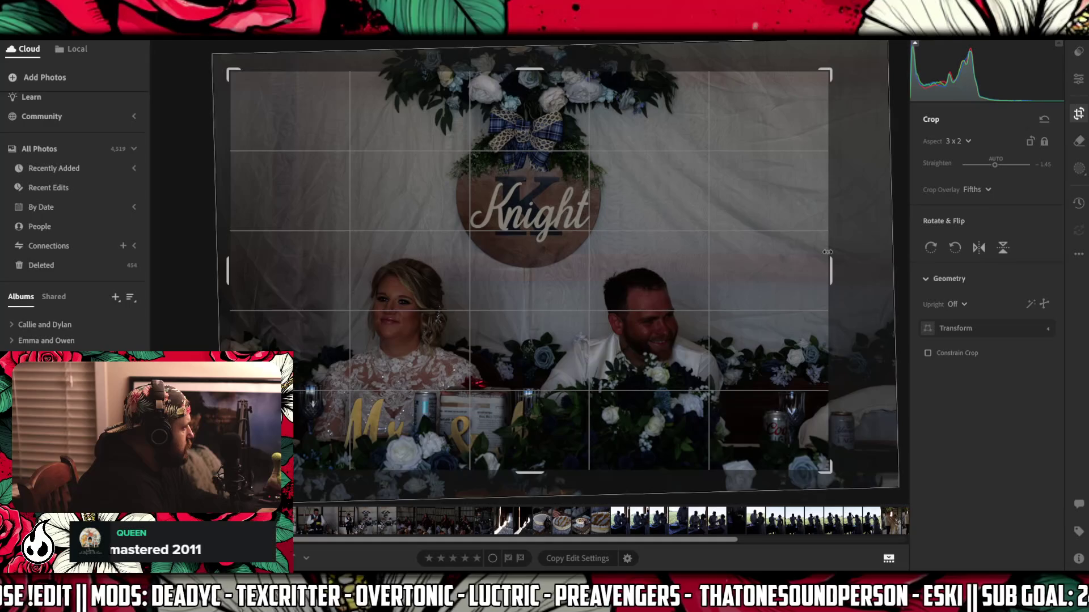
drag(707, 250, 705, 230)
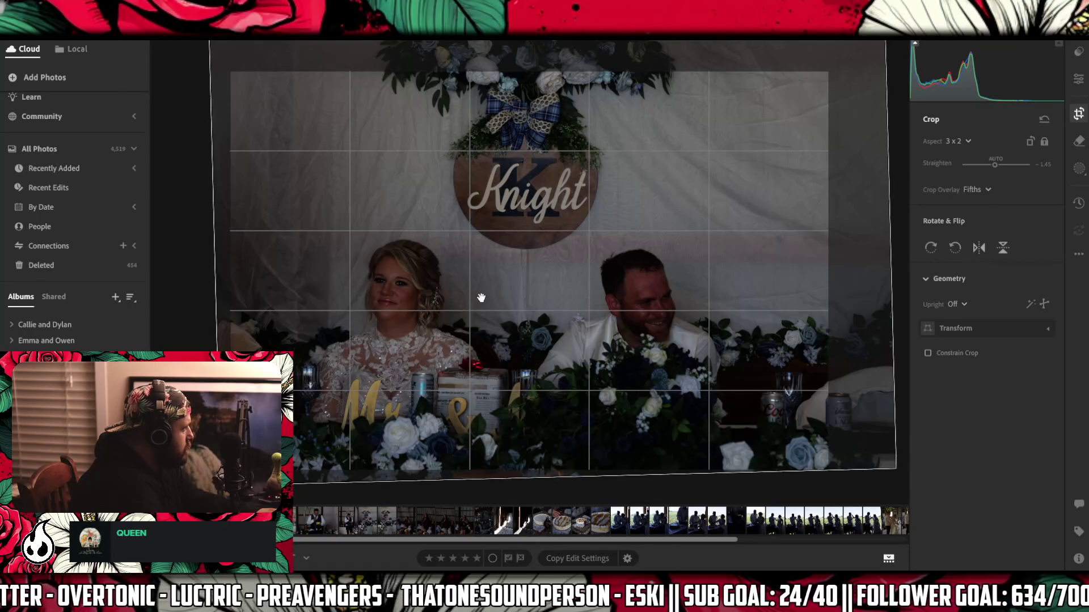
mouse_move(260, 291)
mouse_down()
mouse_move(362, 301)
mouse_move(554, 405)
mouse_up()
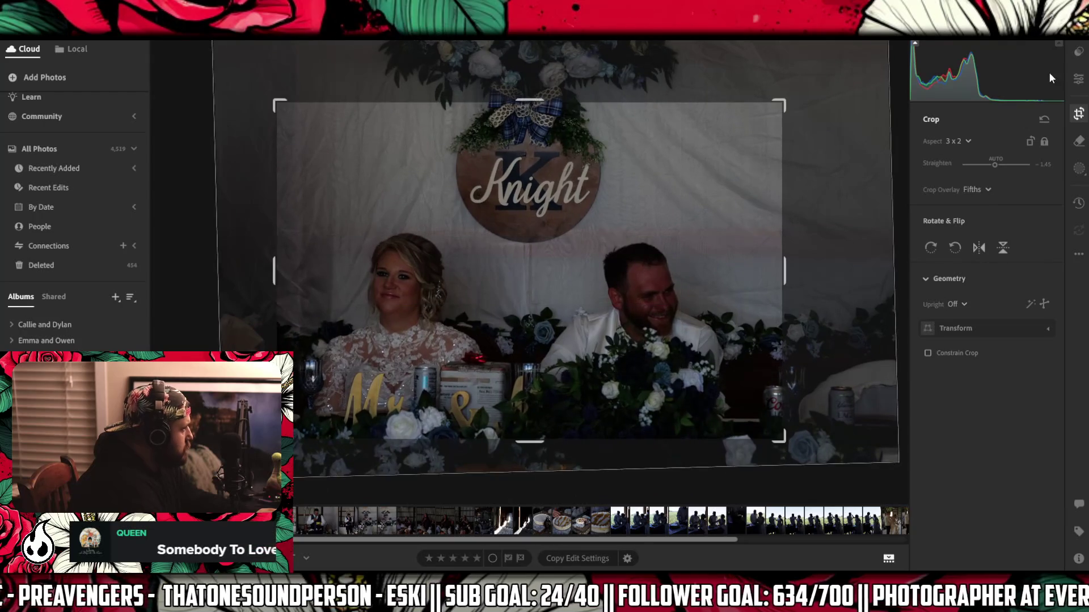
click(1075, 84)
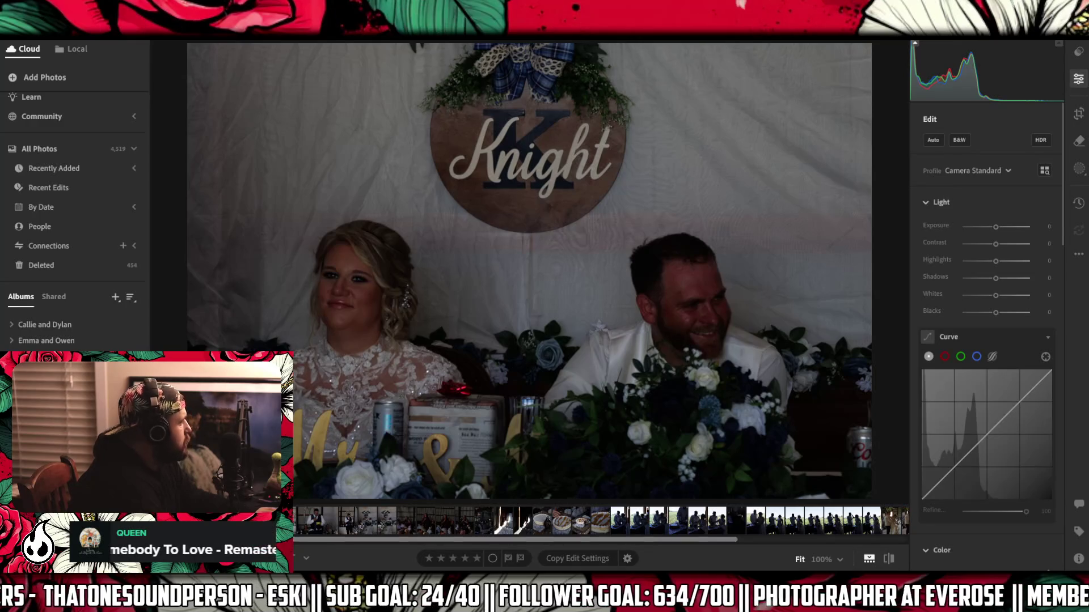
key(Right)
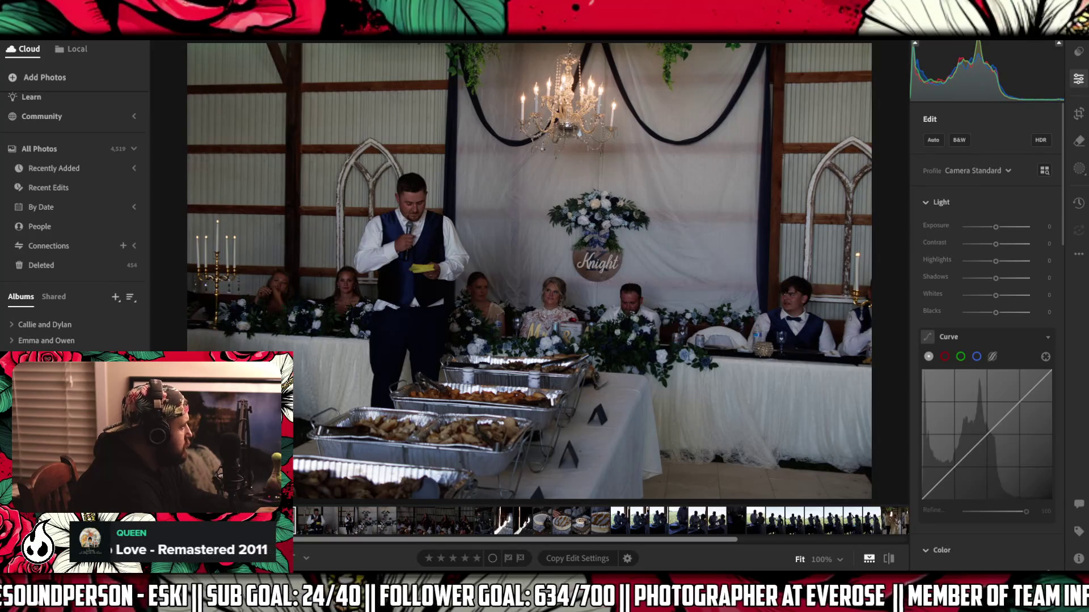
- Straighten the wide speech photo to -0.80° in a 3 x 2 crop, shift it left, and hide Twitch
key(c)
drag(900, 223, 881, 207)
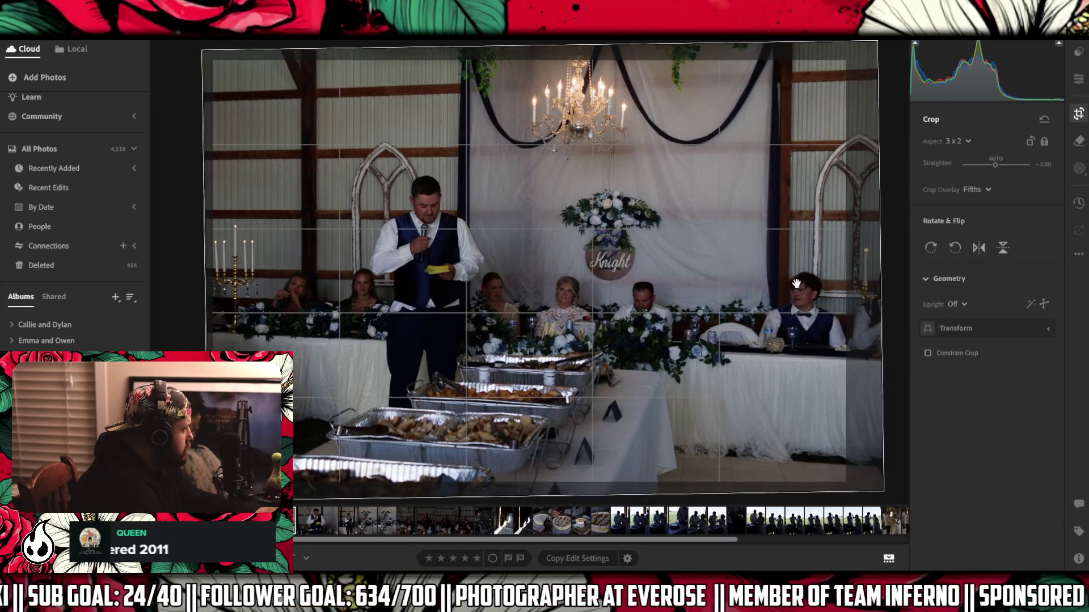
drag(775, 287, 755, 286)
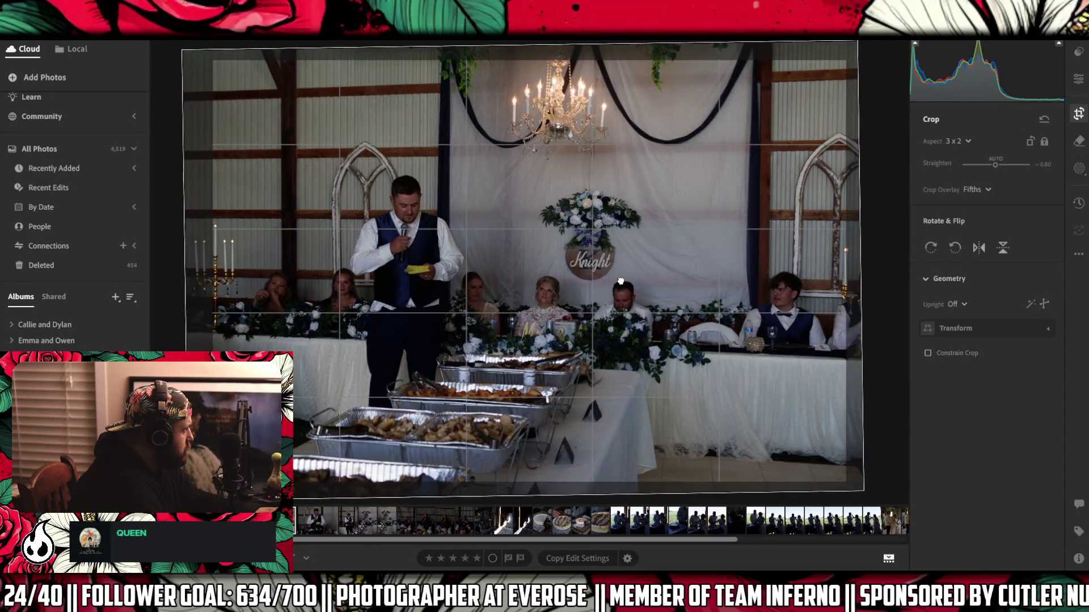
drag(773, 301, 773, 301)
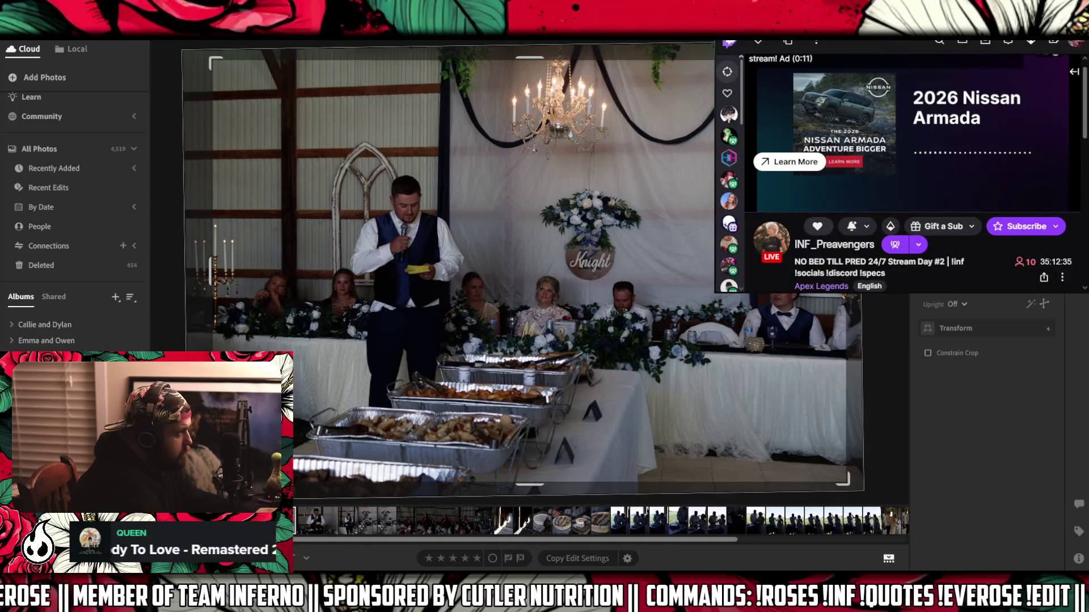
click(588, 569)
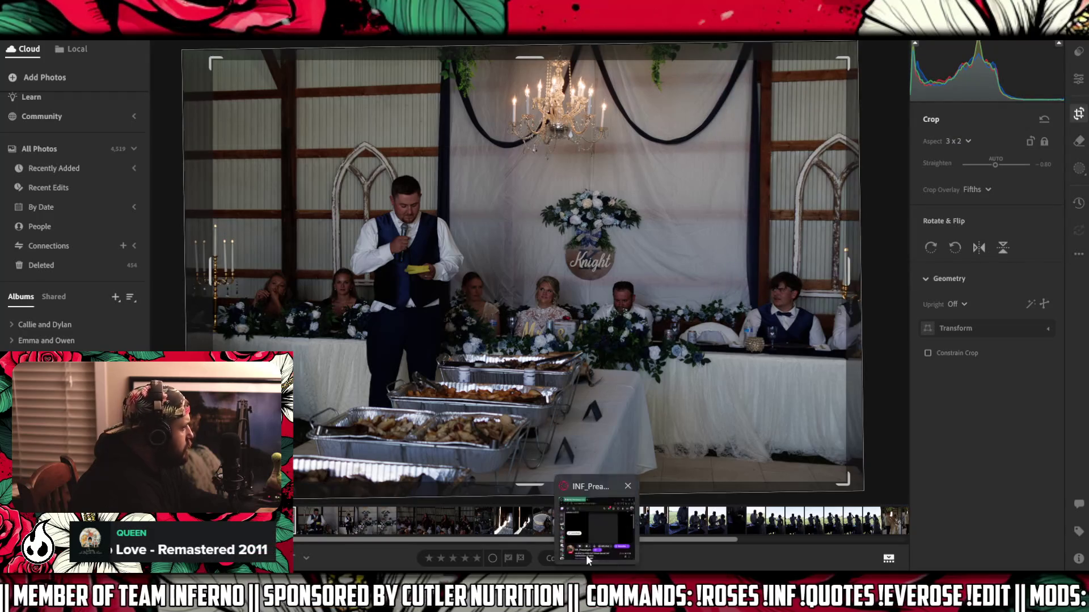
- Zoom in, paint over the spot beside the buffet trays, remove it generatively, then fit the photo in view
key(h)
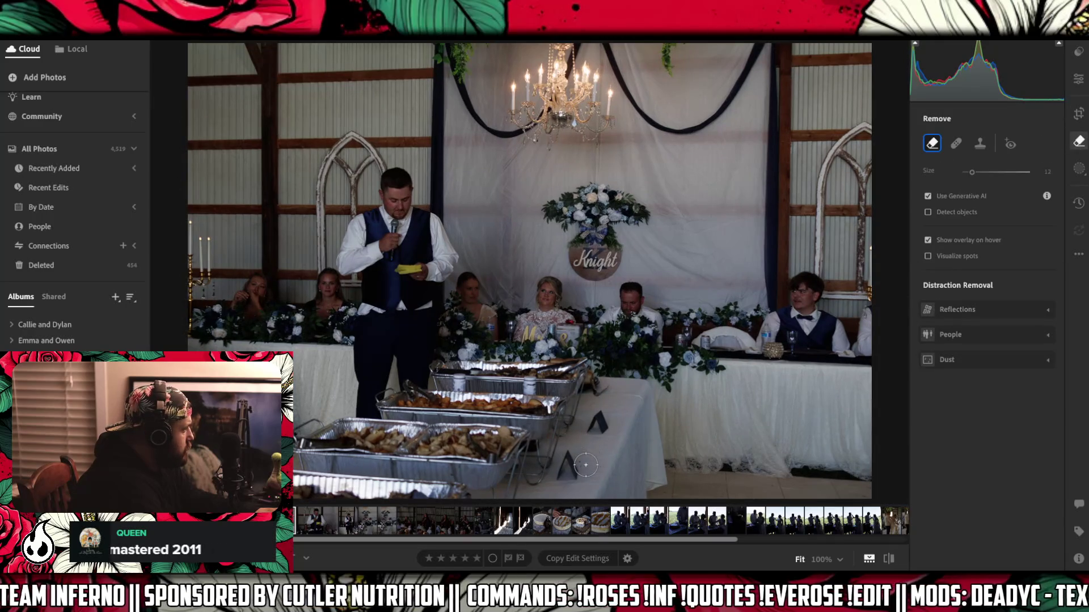
click(586, 467)
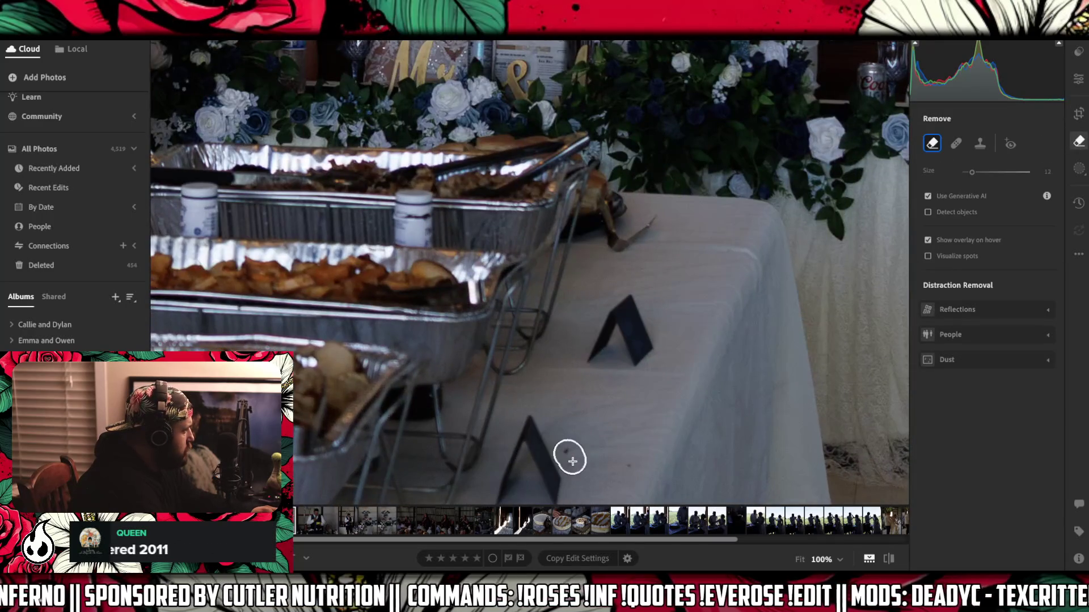
click(619, 459)
drag(618, 460, 401, 195)
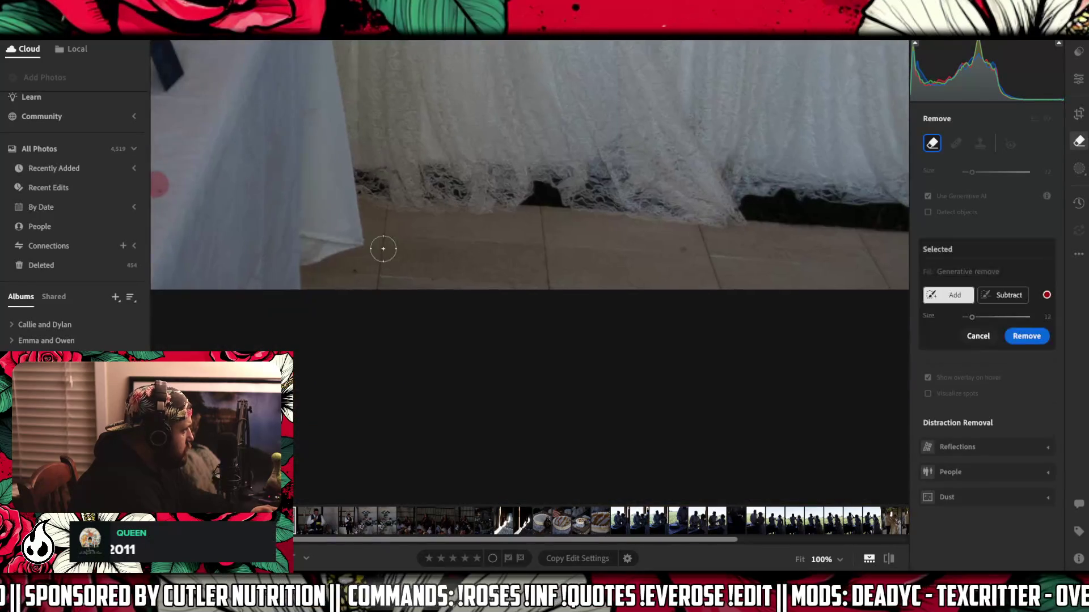
mouse_move(682, 251)
mouse_down()
mouse_move(552, 260)
mouse_move(661, 275)
mouse_move(638, 272)
mouse_up()
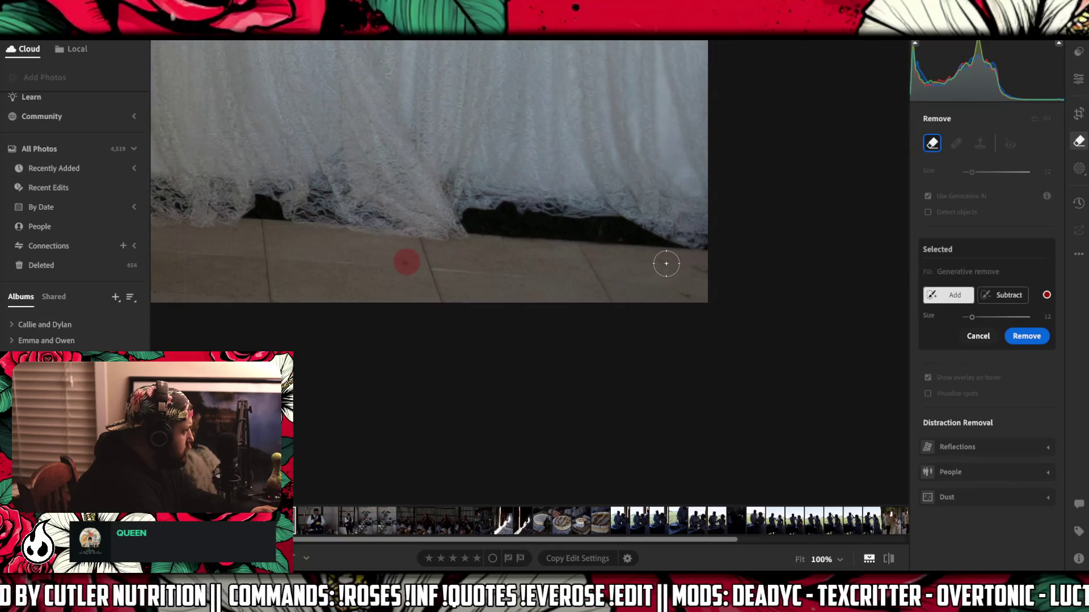
mouse_move(252, 250)
mouse_down()
mouse_move(824, 243)
mouse_move(816, 274)
mouse_move(525, 282)
mouse_move(499, 260)
mouse_move(460, 255)
mouse_up()
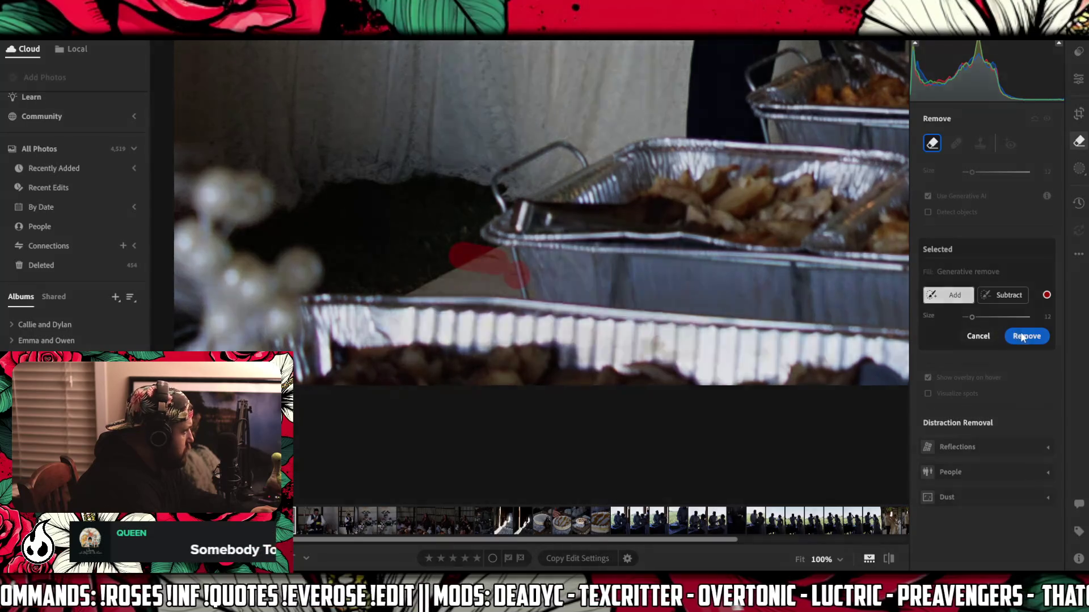
click(1026, 336)
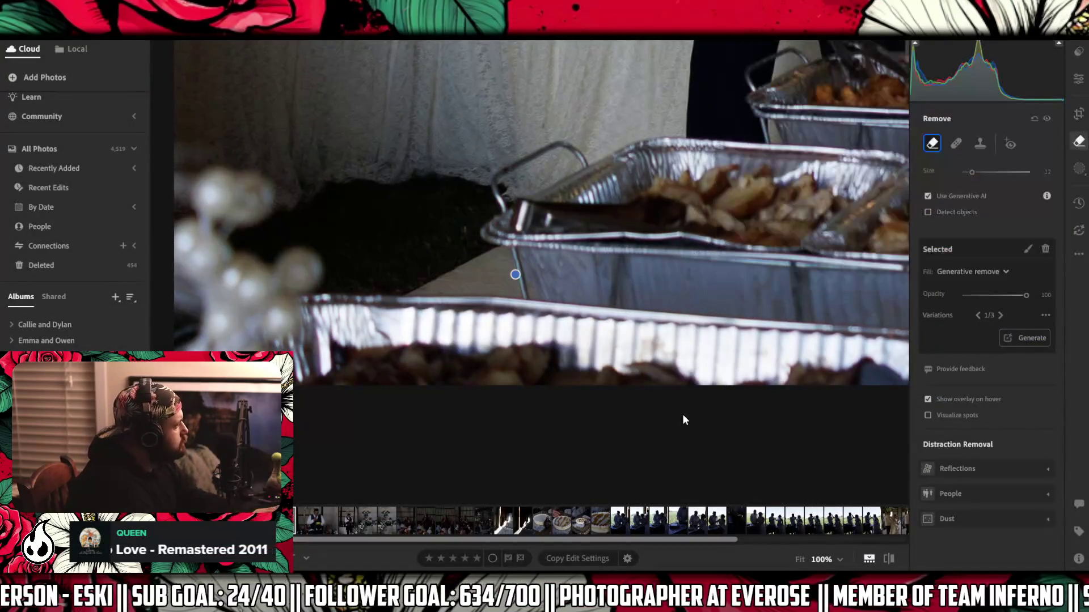
key(z)
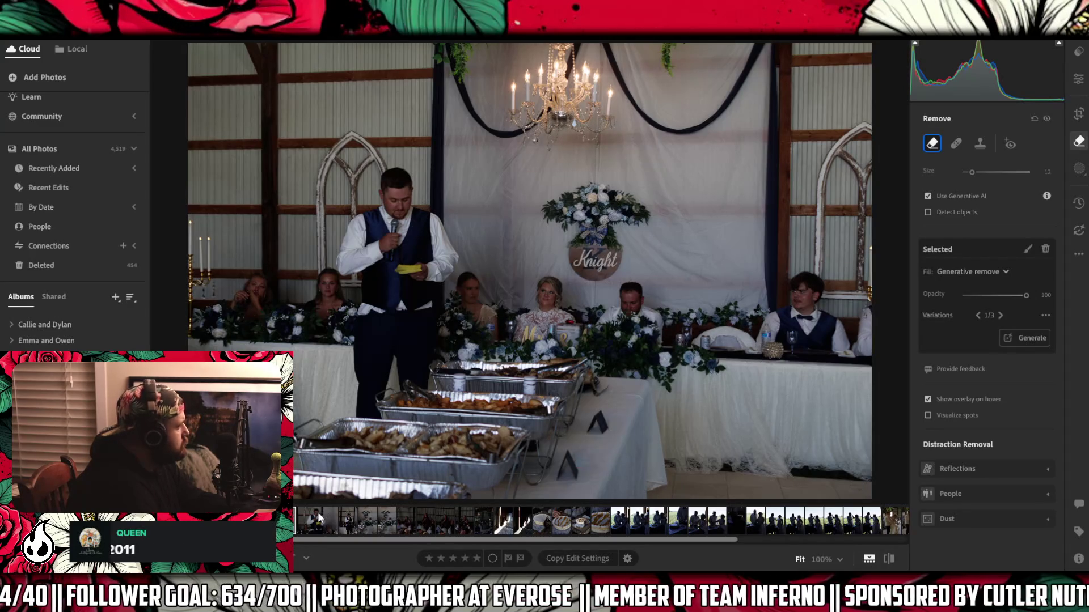
- Delete the unwanted close-up speech photo from the filmstrip
key(z)
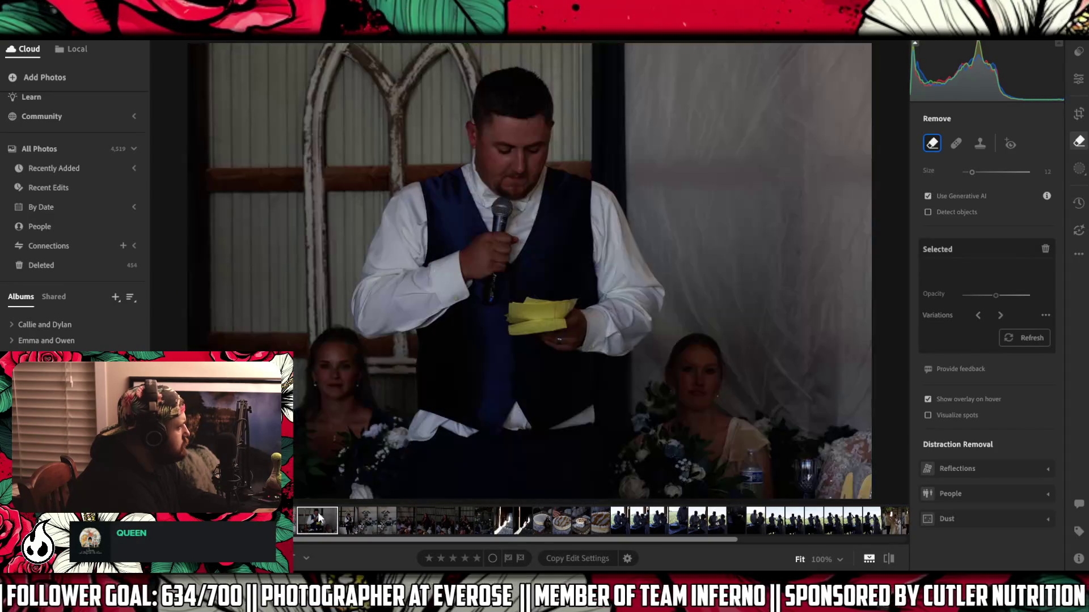
right_click(318, 517)
click(367, 353)
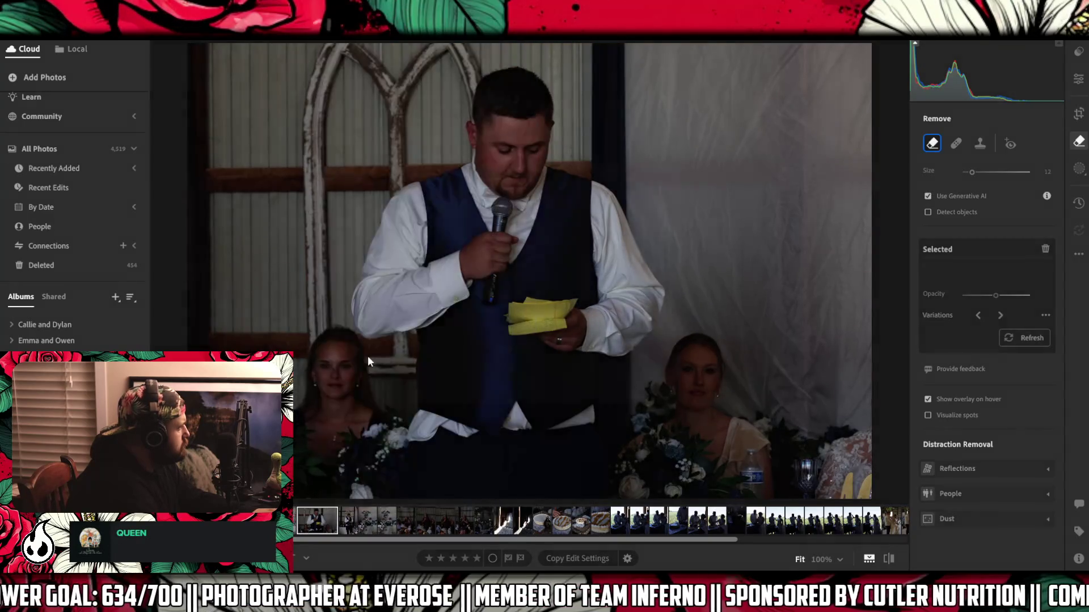
click(594, 378)
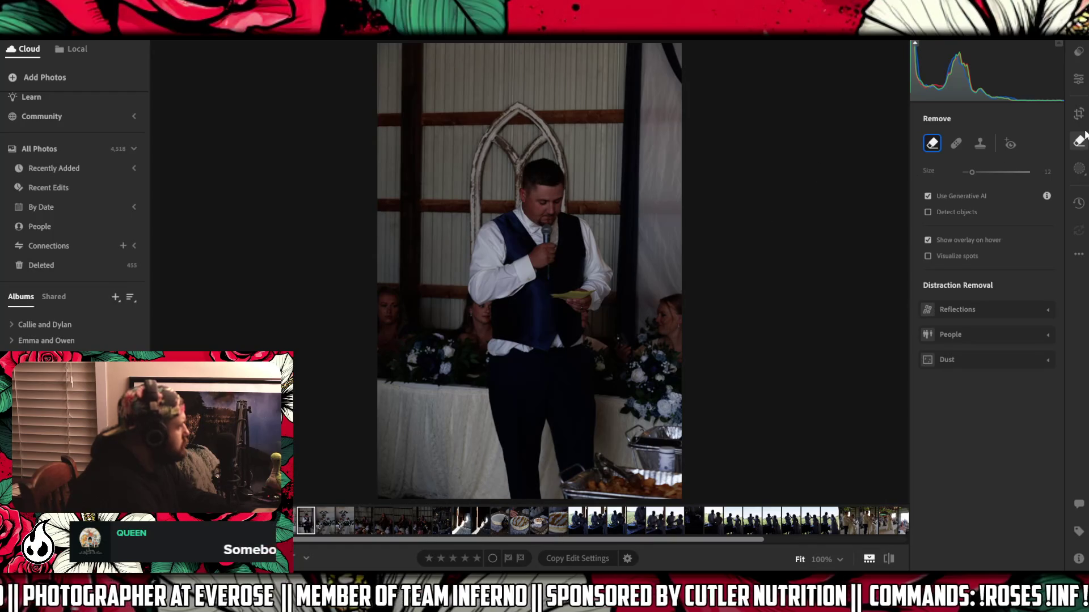
- Crop the standing-speaker photo to a 2 x 3 portrait frame tightly around the speaker
click(1078, 114)
mouse_move(624, 457)
mouse_down()
mouse_move(527, 420)
mouse_move(508, 393)
mouse_up()
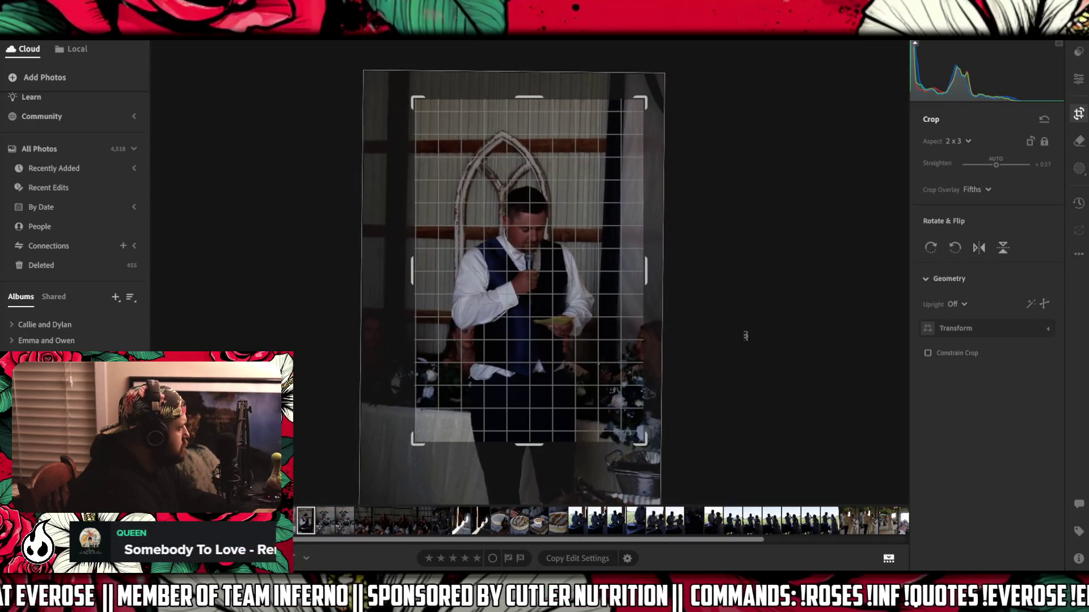
click(1080, 80)
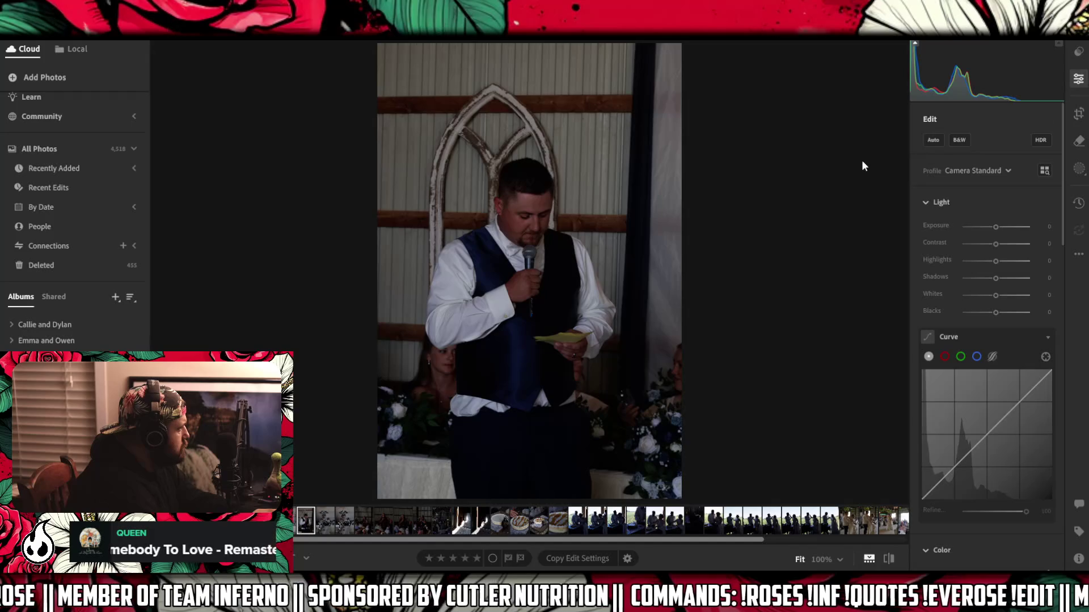
click(1078, 113)
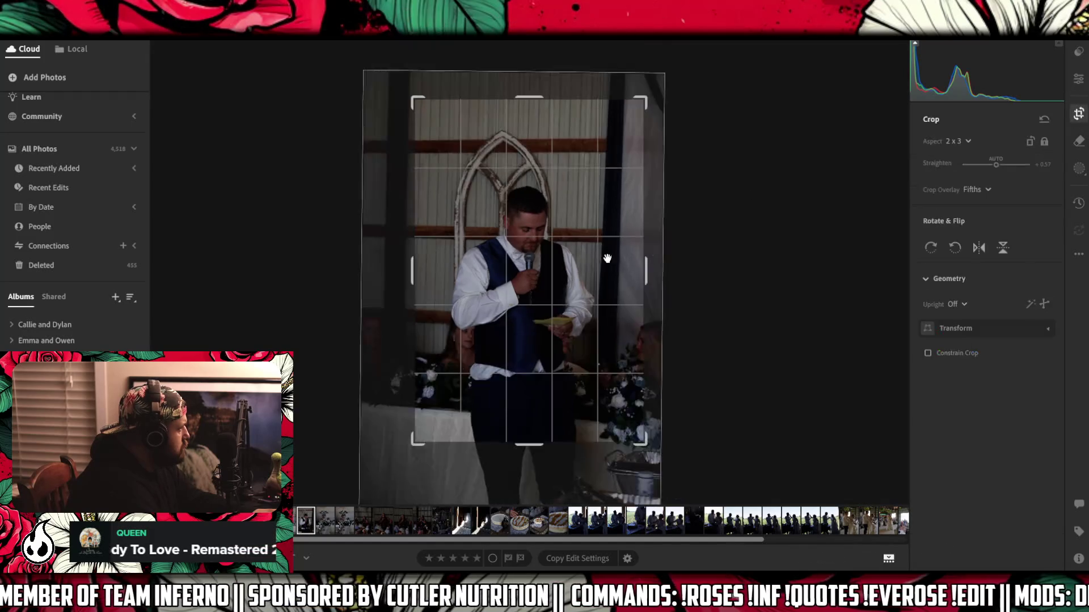
drag(567, 266, 557, 262)
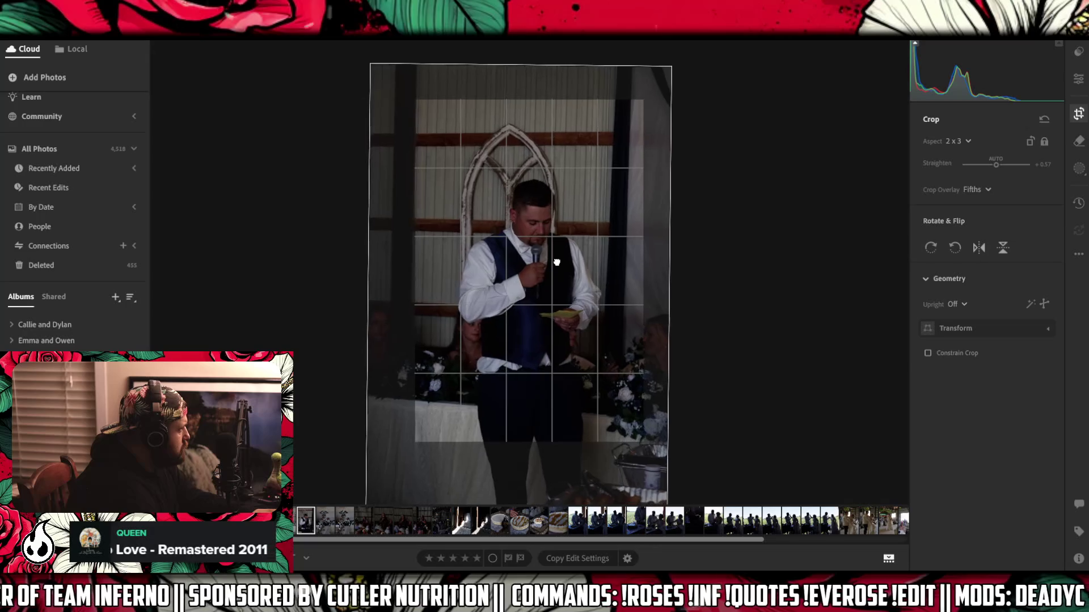
click(1079, 85)
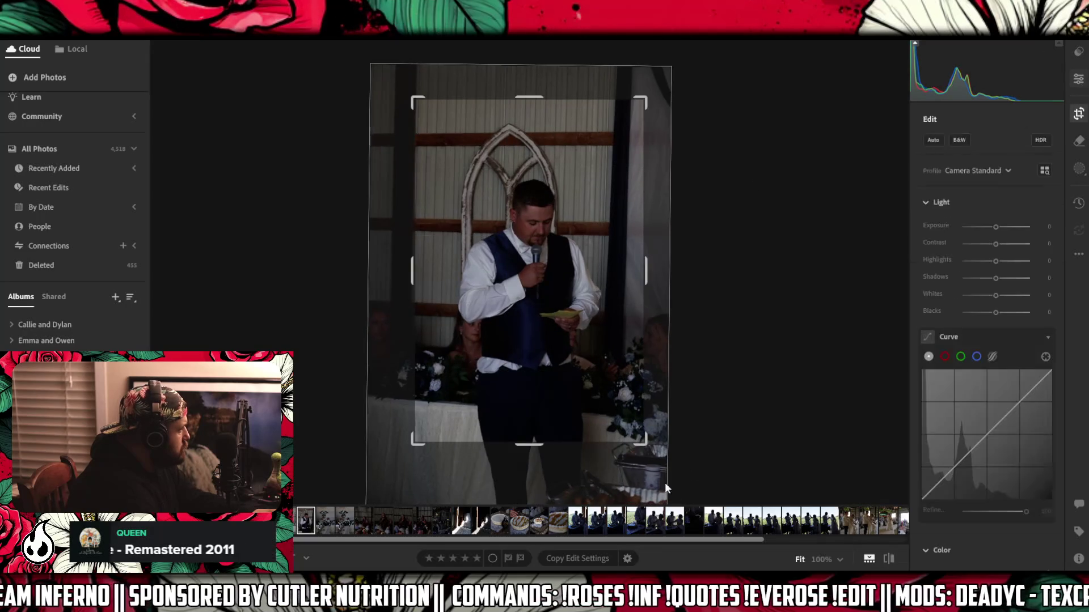
mouse_move(596, 601)
click(595, 522)
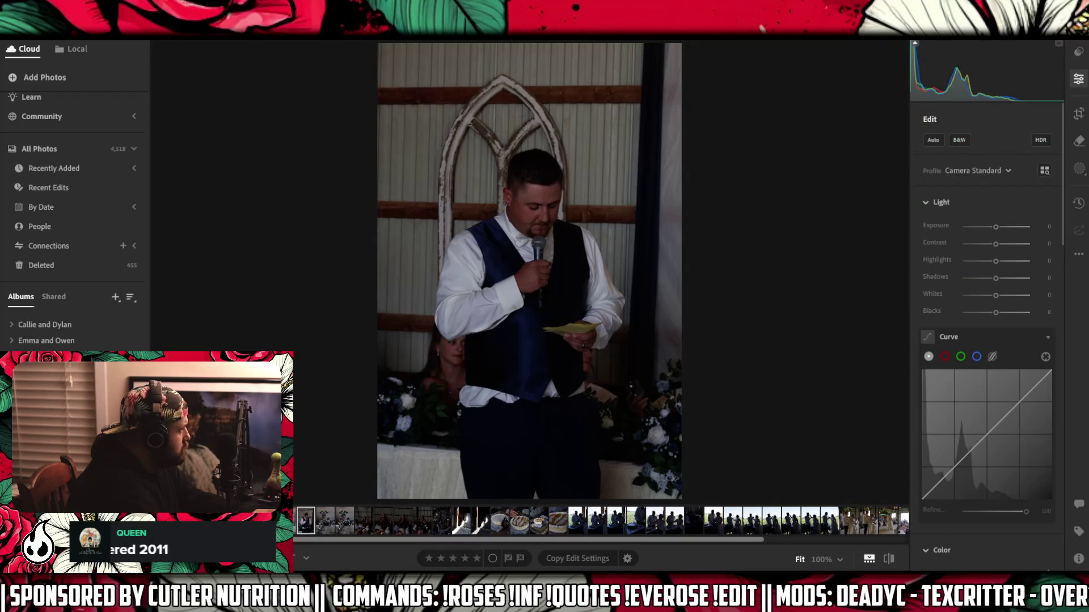
- Straighten the speaker photo slightly inside its crop and apply it
key(c)
drag(772, 194, 771, 189)
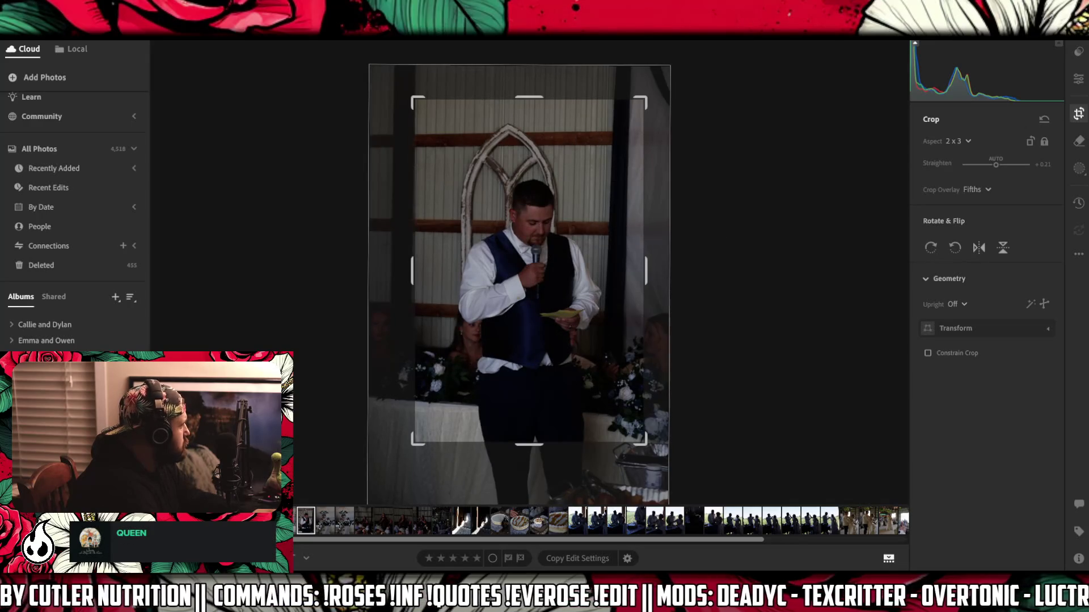
key(Return)
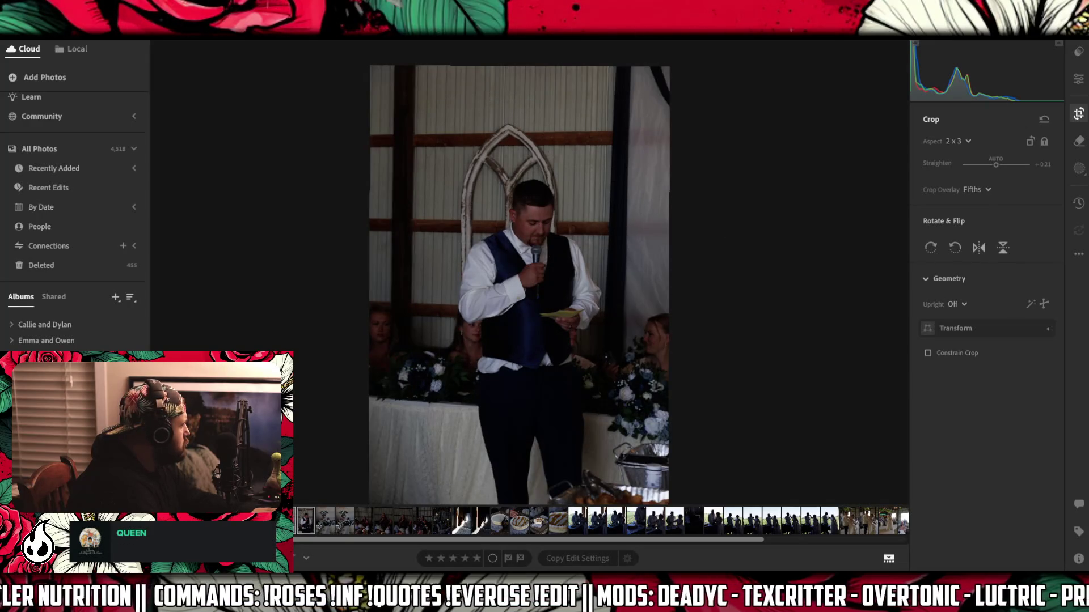
key(x)
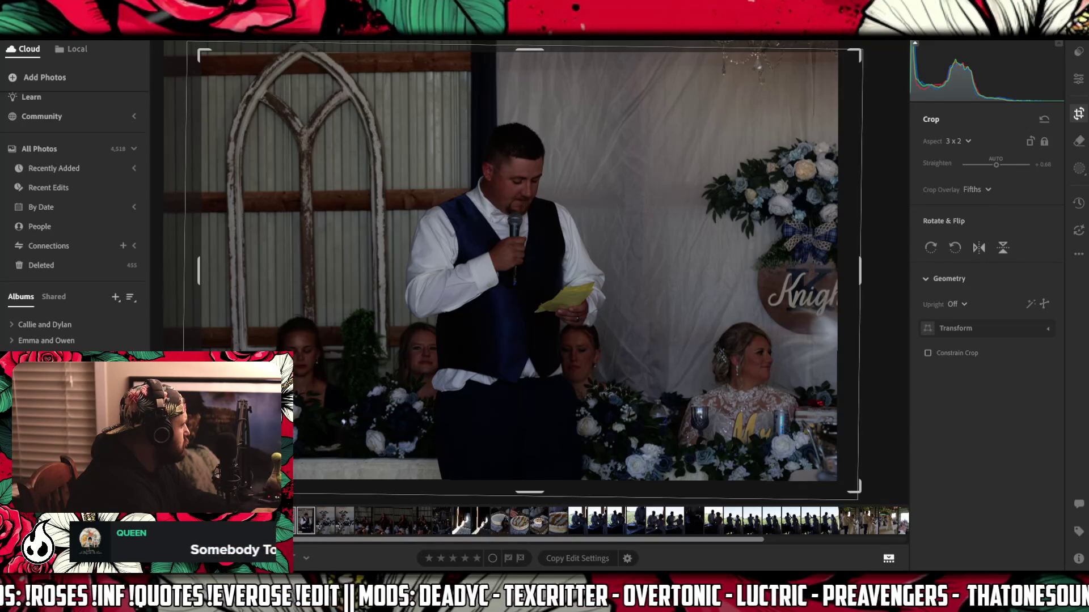
- Move on to the portrait photo of the couple toasting under the Knight sign, in Crop mode
right_click(202, 227)
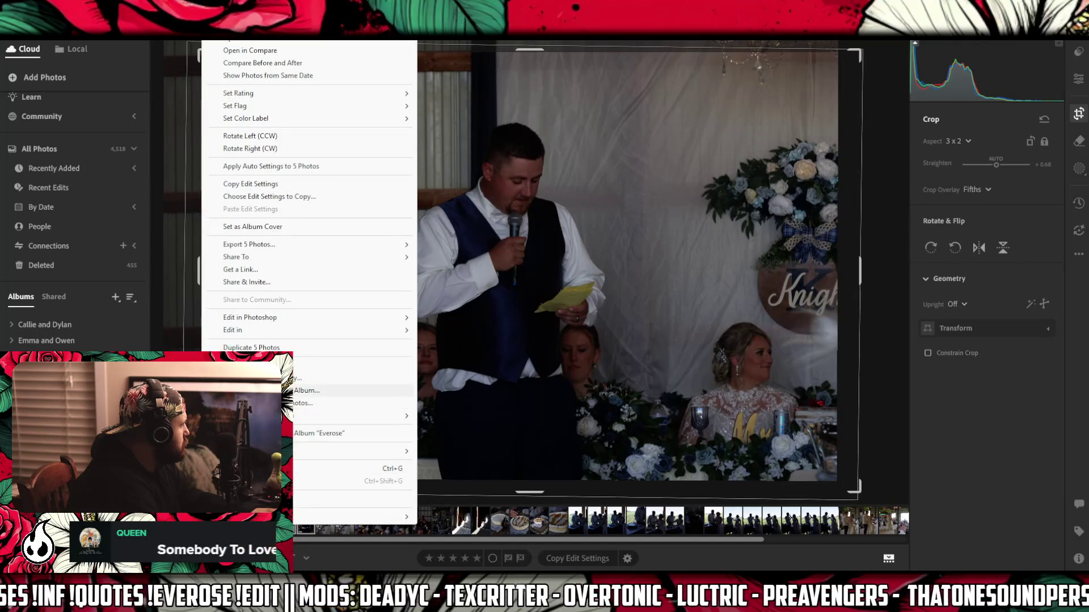
click(362, 390)
key(Right)
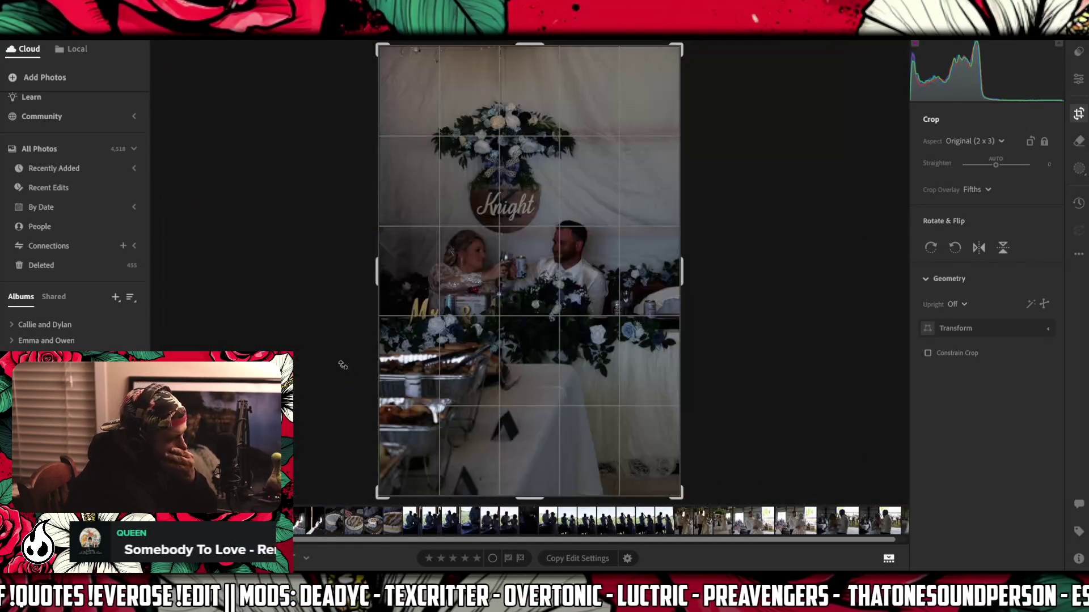